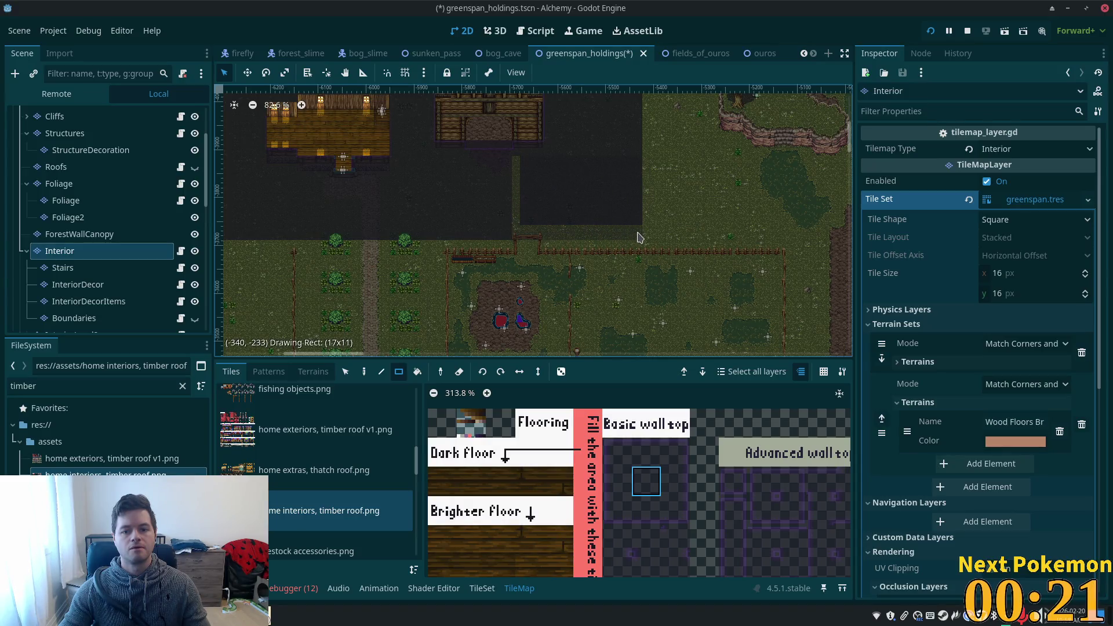
Zoom in on the barn and duplicate the 2StoryHouseExit trigger into 2StoryHouseExit2.
{"action": "scroll", "coordinate": [590, 211], "scroll_direction": "up", "scroll_amount": 2}
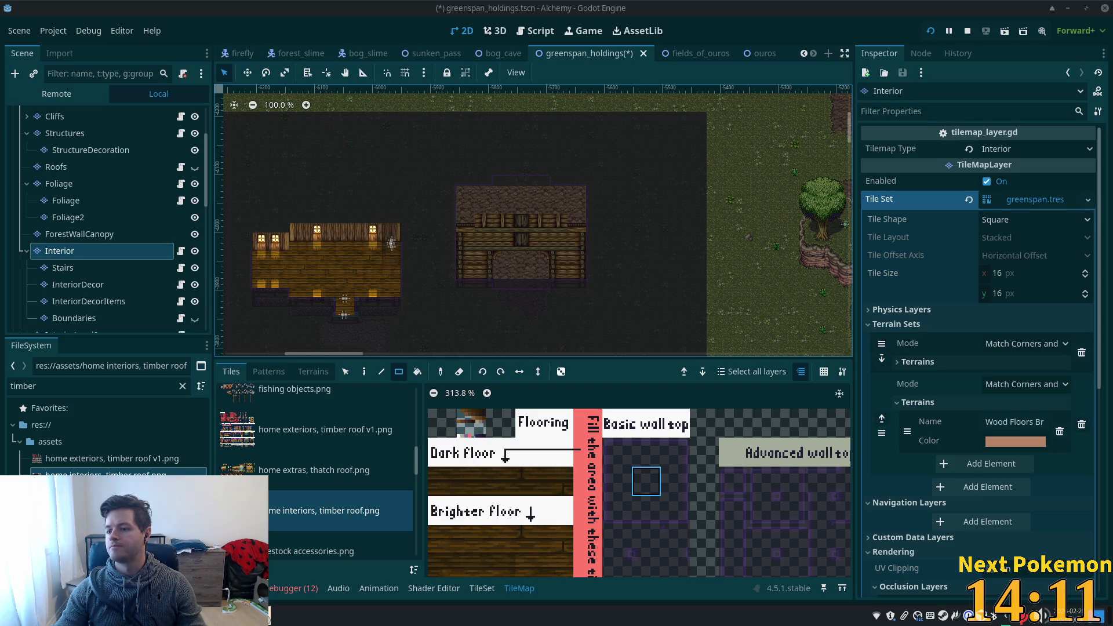
{"action": "scroll", "coordinate": [384, 213], "scroll_direction": "up", "scroll_amount": 3}
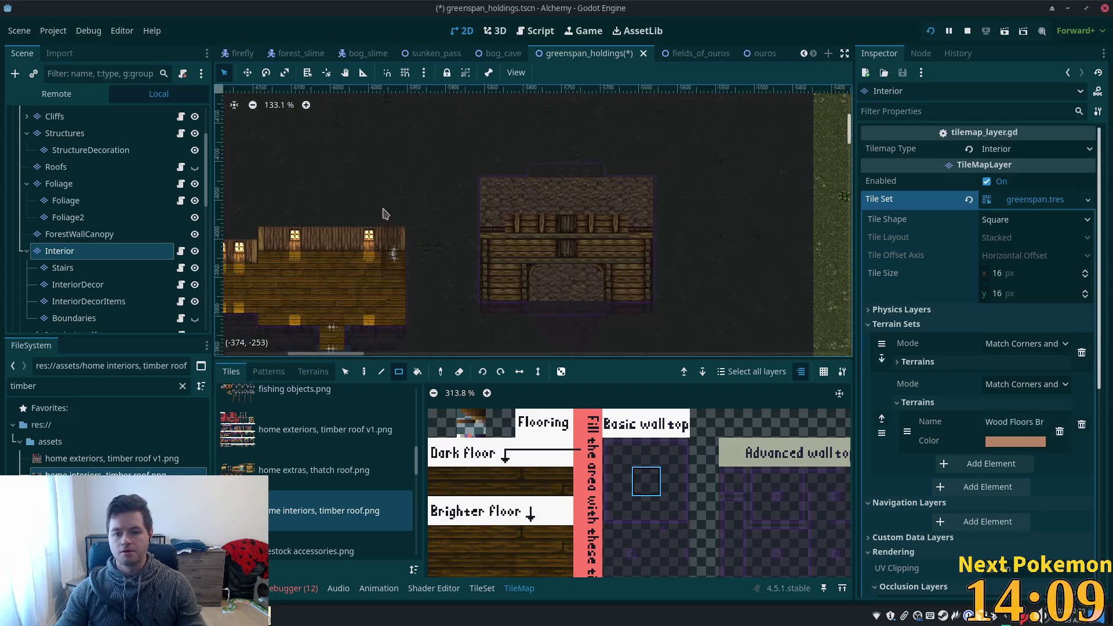
{"action": "scroll", "coordinate": [447, 267], "scroll_direction": "up", "scroll_amount": 4}
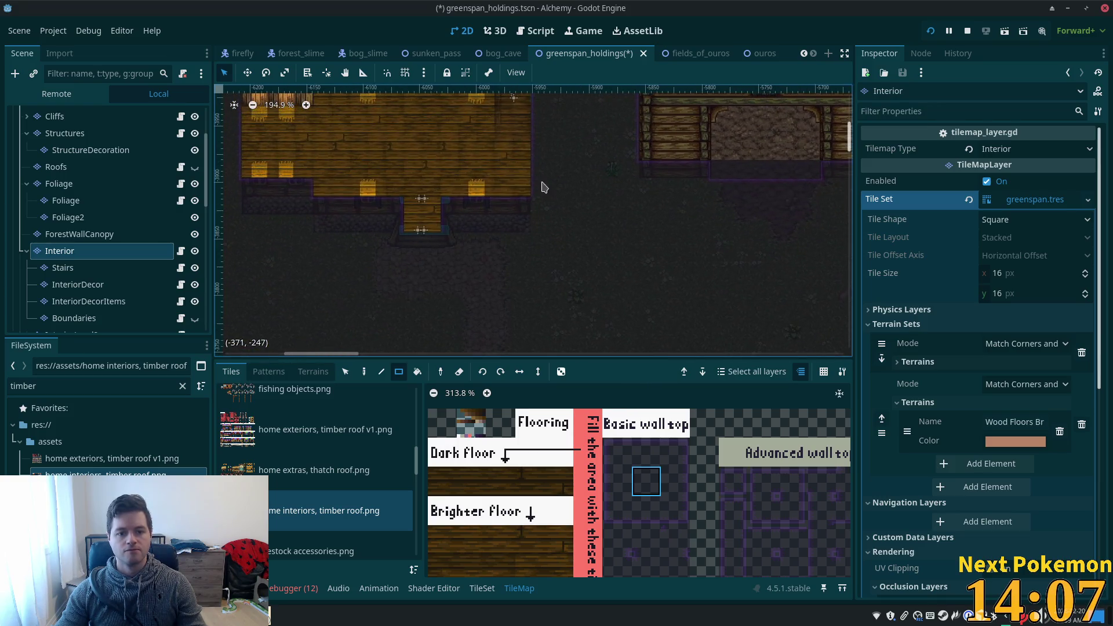
{"action": "scroll", "coordinate": [496, 190], "scroll_direction": "up", "scroll_amount": 3}
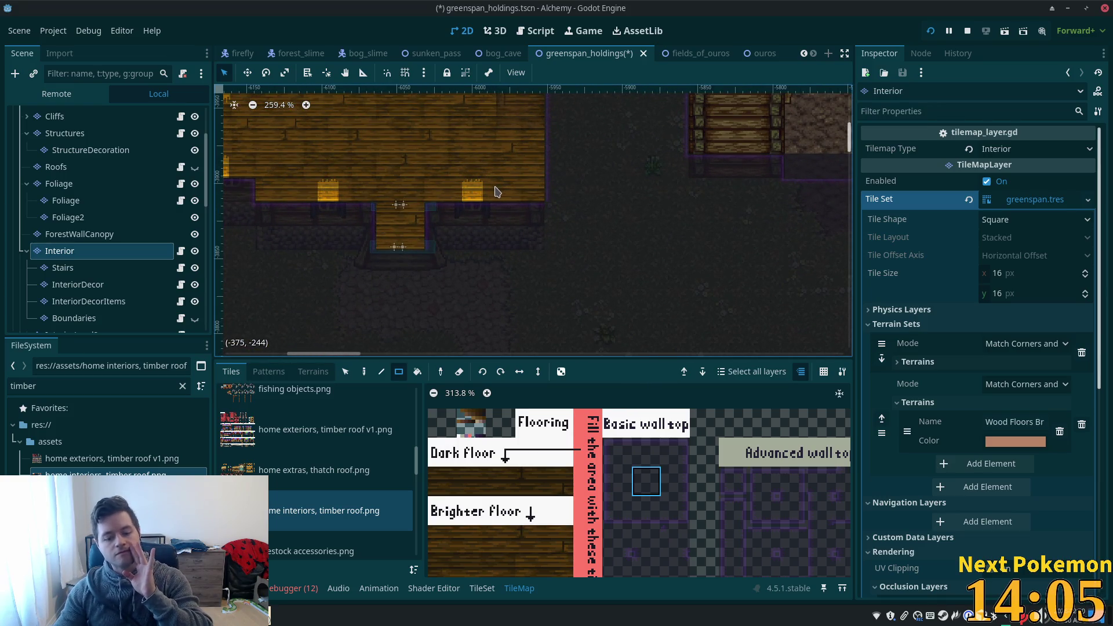
{"action": "left_click_drag", "start_coordinate": [666, 207], "coordinate": [555, 220]}
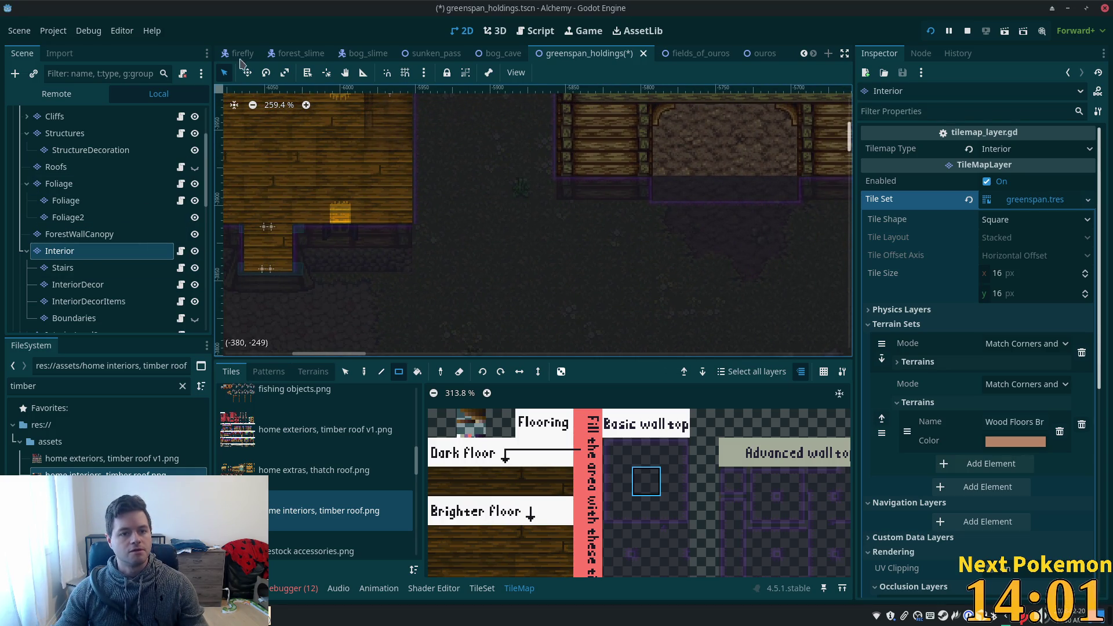
{"action": "scroll", "coordinate": [116, 203], "scroll_direction": "up", "scroll_amount": 3}
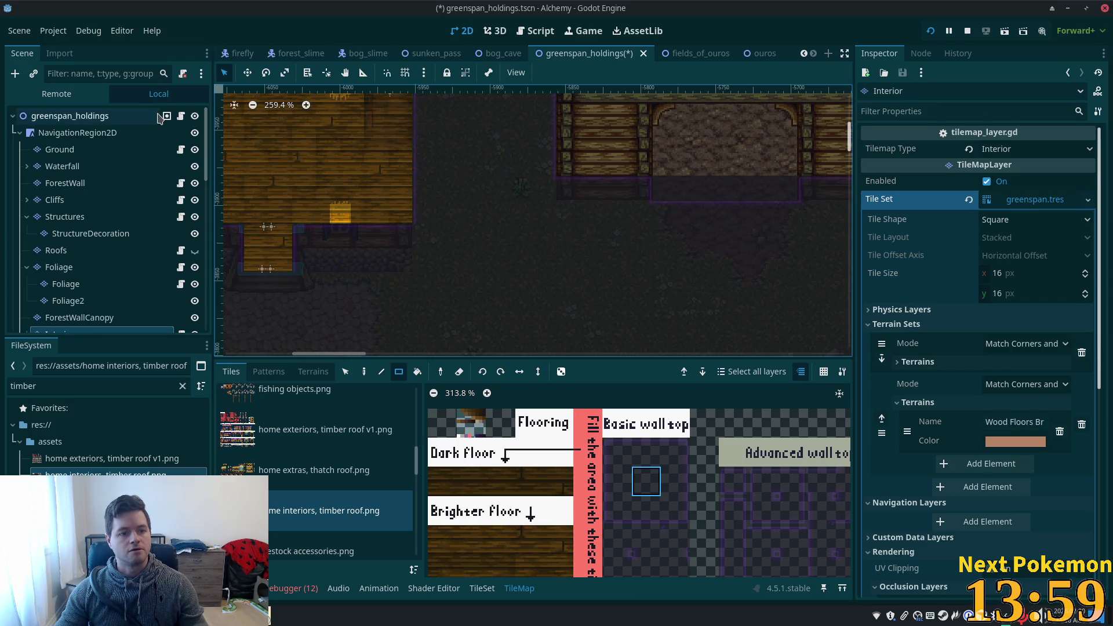
{"action": "left_click", "coordinate": [69, 116]}
{"action": "left_click", "coordinate": [272, 277]}
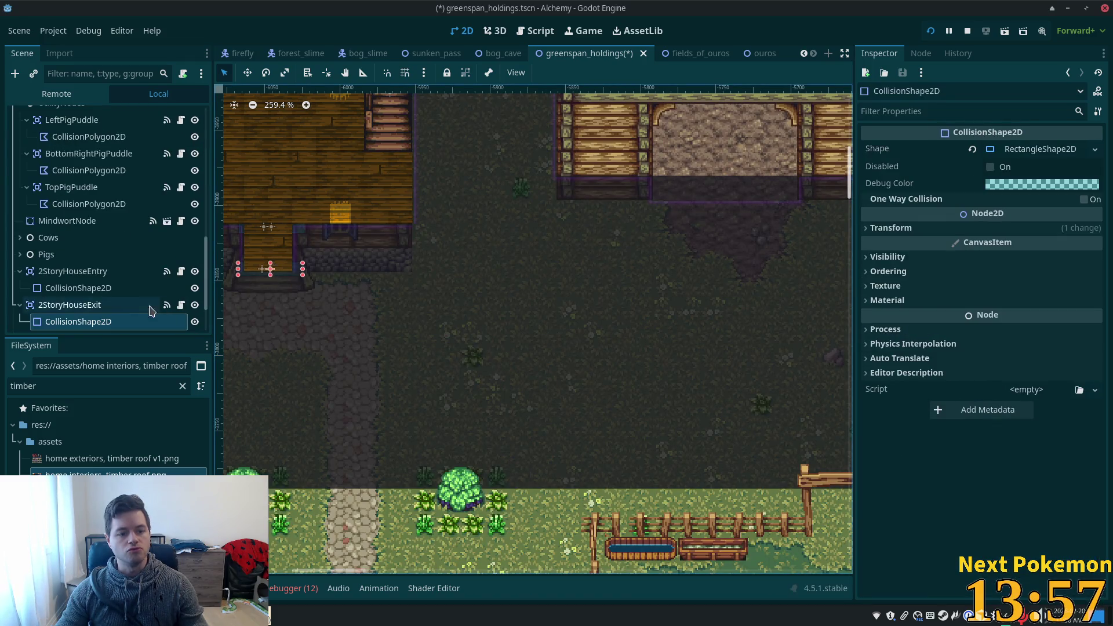
{"action": "left_click", "coordinate": [262, 293]}
{"action": "scroll", "coordinate": [518, 309], "scroll_direction": "down", "scroll_amount": 2}
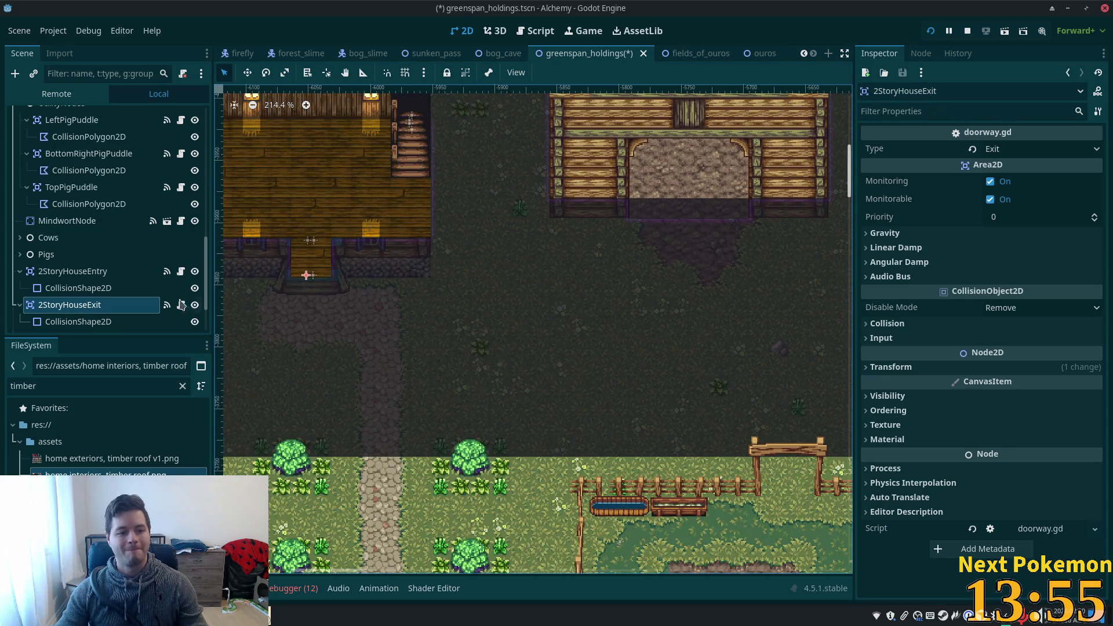
{"action": "scroll", "coordinate": [174, 296], "scroll_direction": "down", "scroll_amount": 4}
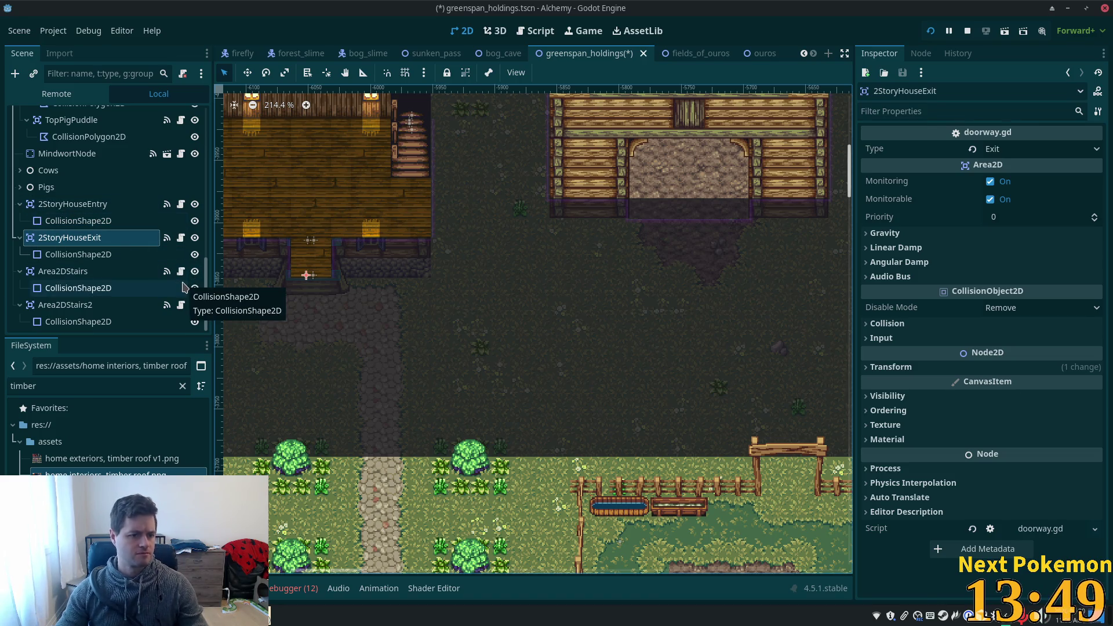
{"action": "key", "text": "ctrl+d"}
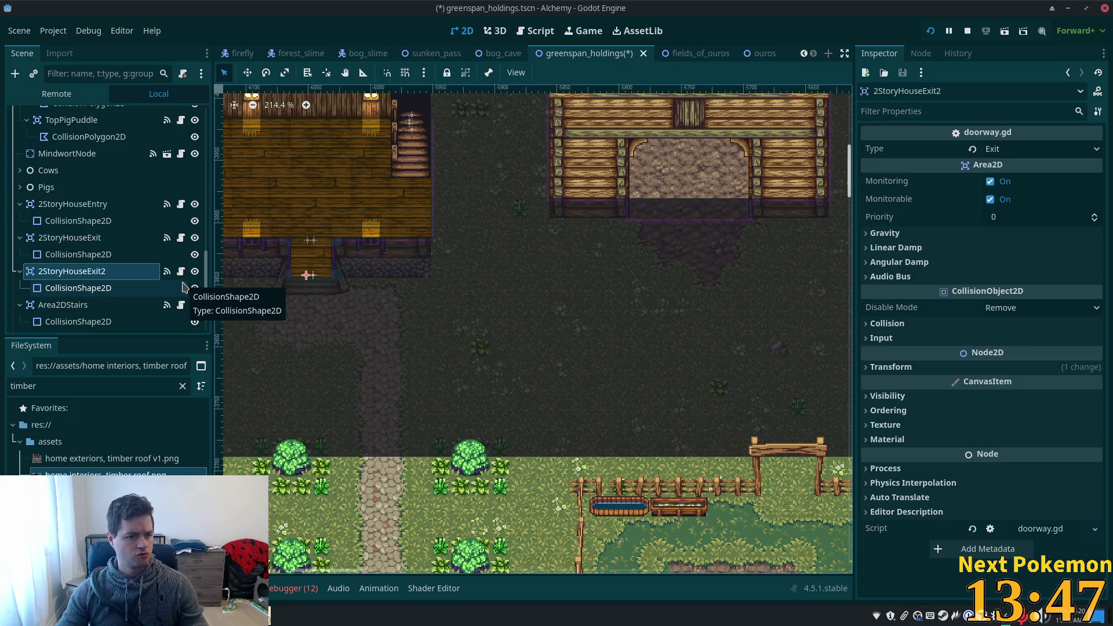
Rename the duplicated exit trigger to FarmExitSouth.
{"action": "double_click", "coordinate": [91, 278]}
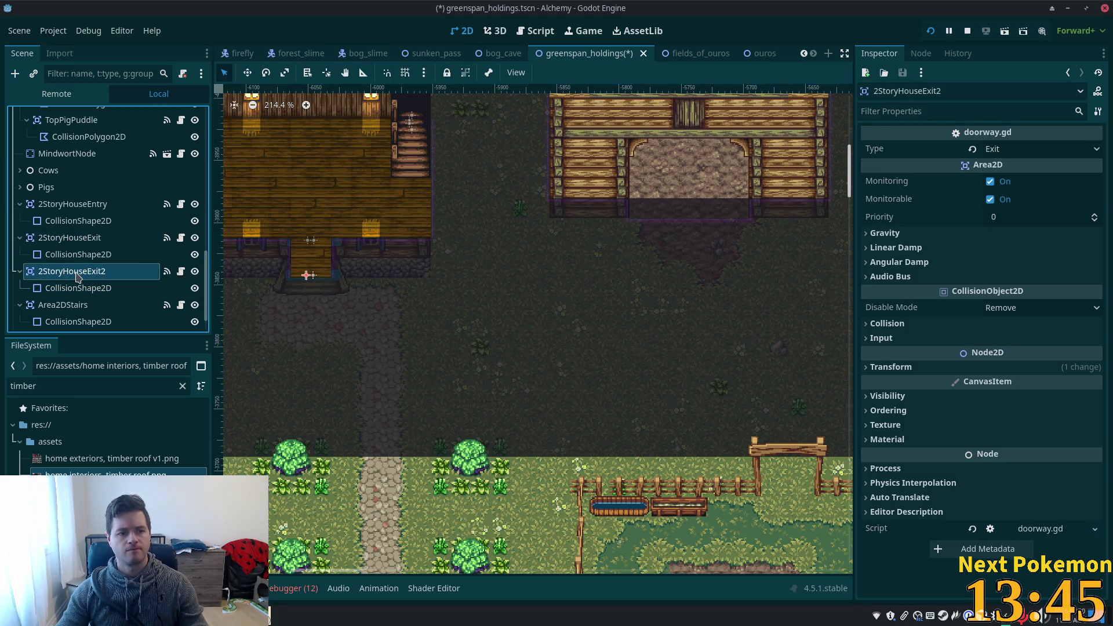
{"action": "type", "text": "Farm"}
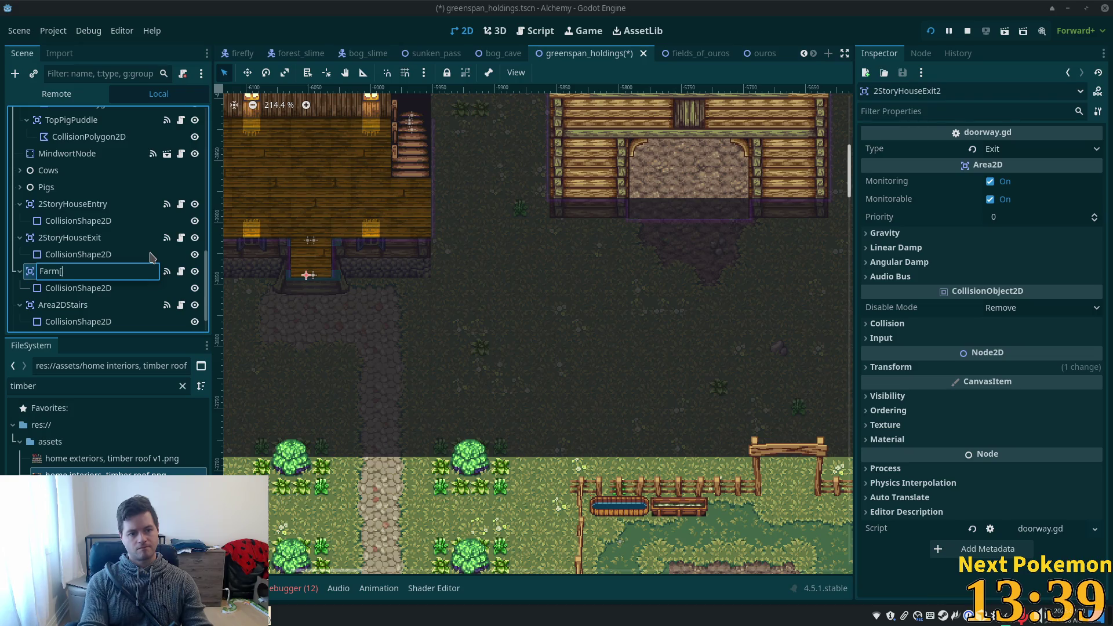
{"action": "type", "text": "E"}
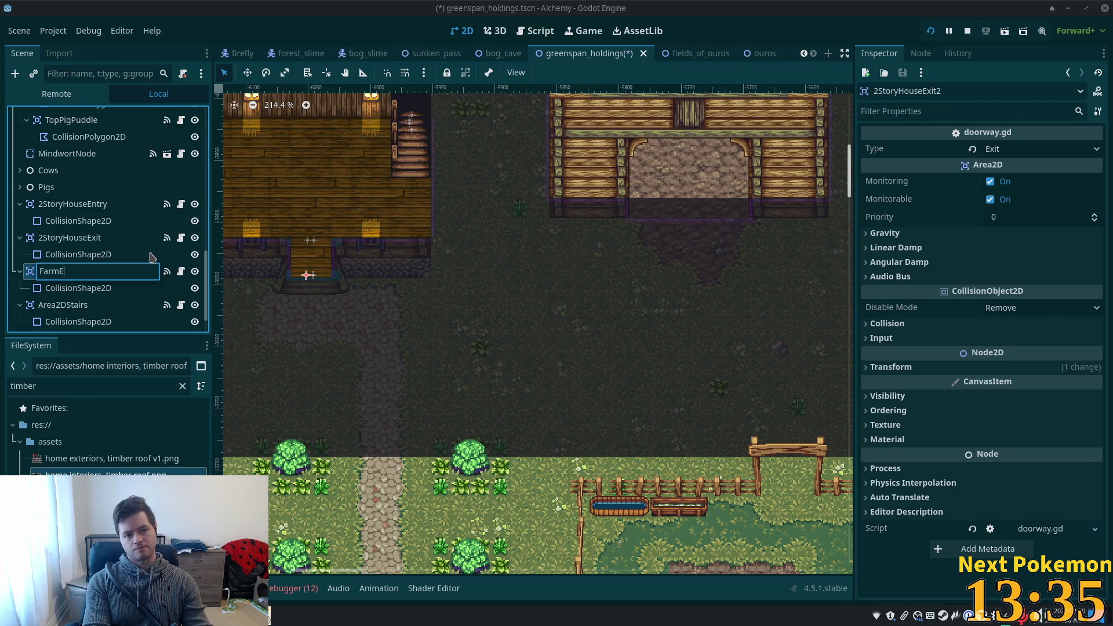
{"action": "type", "text": "xit"}
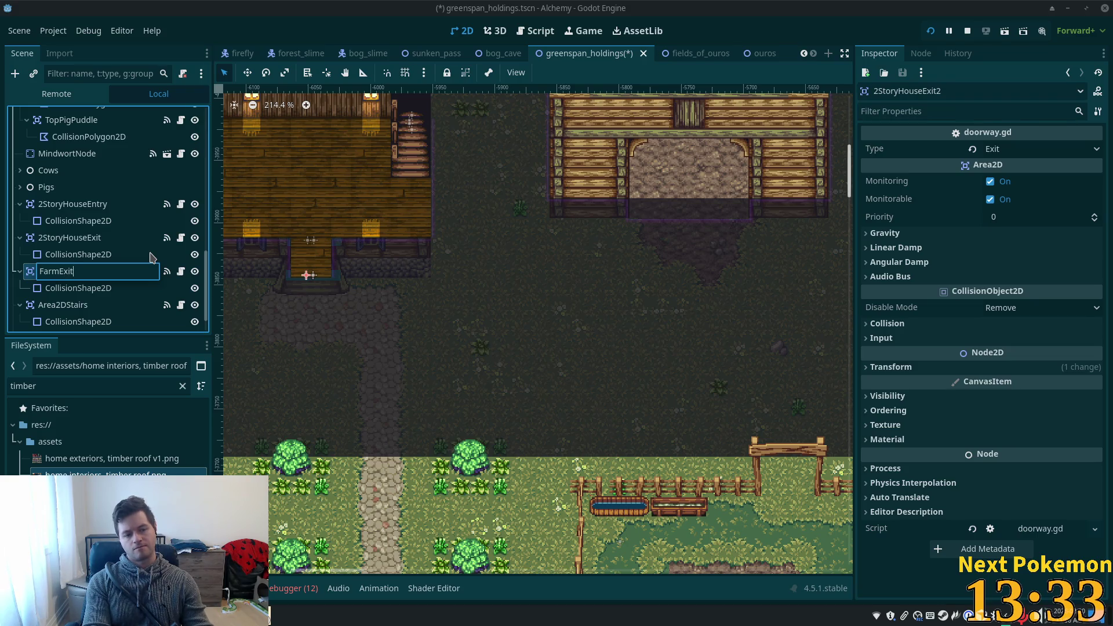
{"action": "type", "text": "South"}
{"action": "key", "text": "Return"}
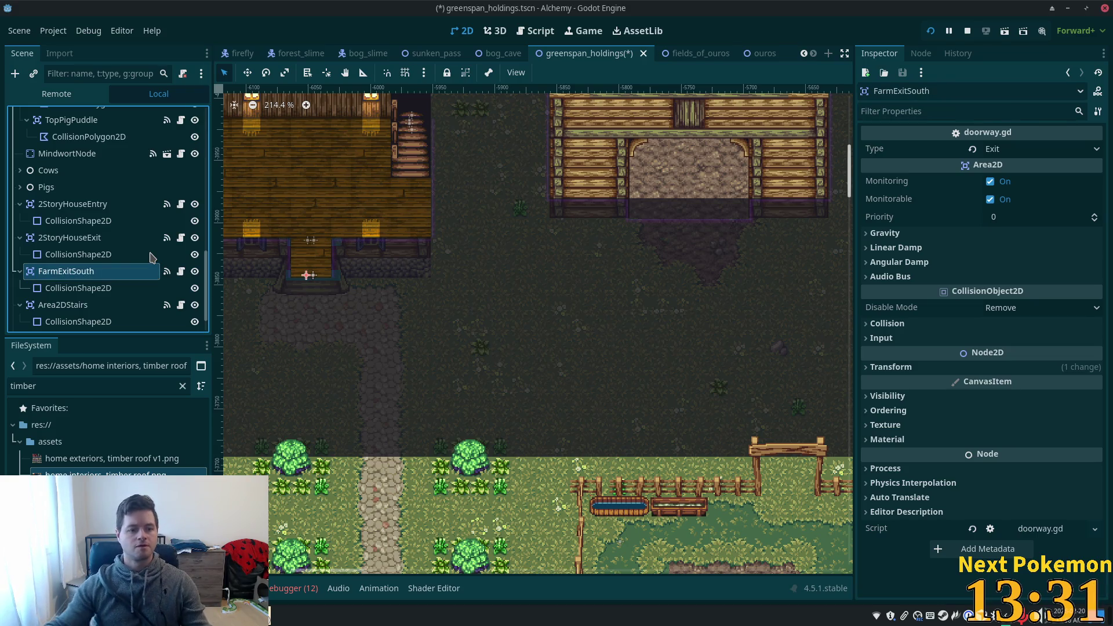
Move FarmExitSouth with the Move tool to just below the barn doorway.
{"action": "left_click", "coordinate": [78, 288]}
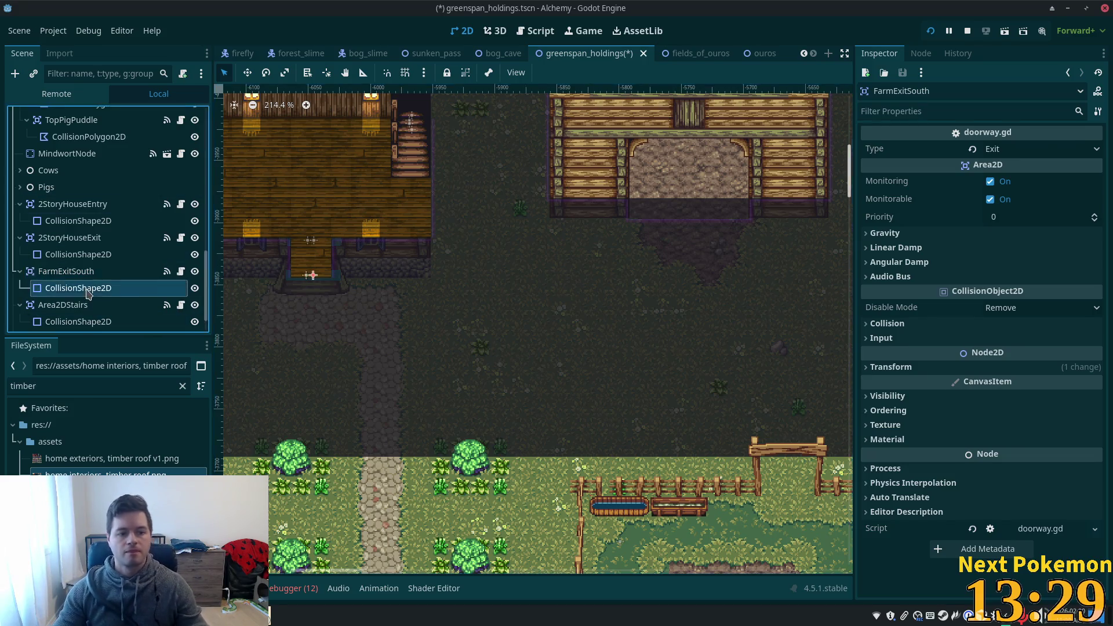
{"action": "right_click", "coordinate": [1068, 156]}
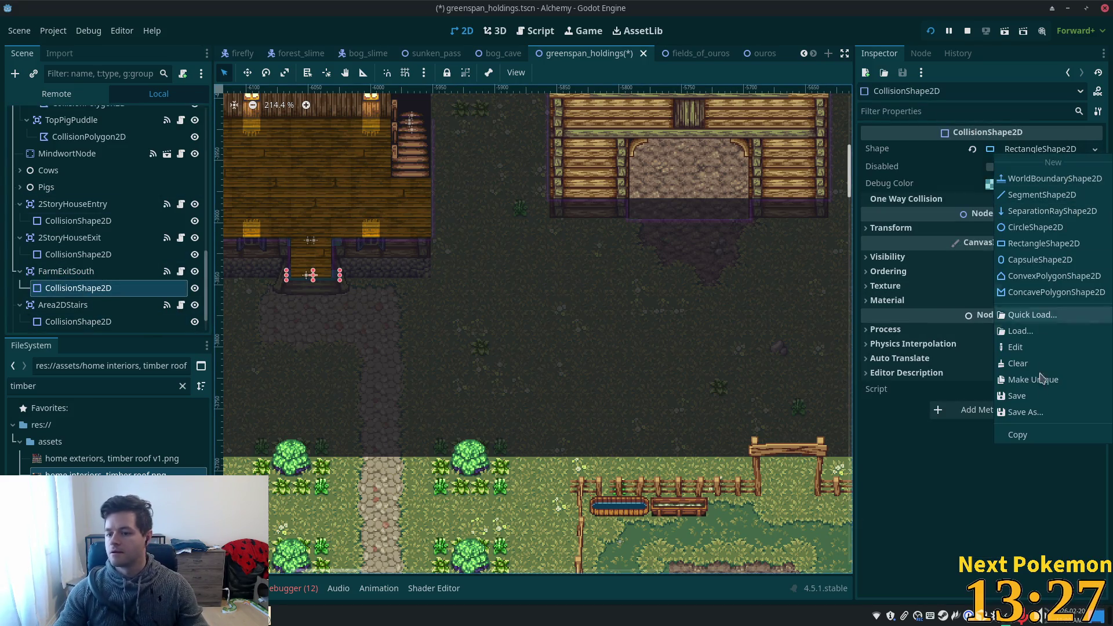
{"action": "left_click", "coordinate": [1033, 380]}
{"action": "left_click", "coordinate": [87, 272]}
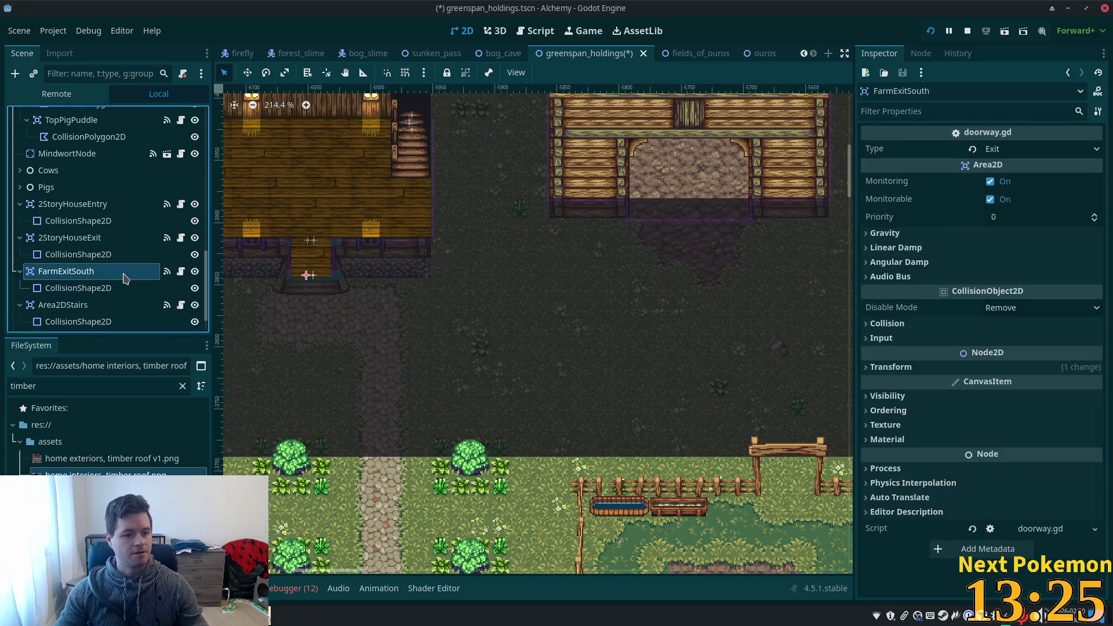
{"action": "left_click", "coordinate": [247, 74]}
{"action": "mouse_move", "coordinate": [394, 140]}
{"action": "left_mouse_down"}
{"action": "mouse_move", "coordinate": [790, 97]}
{"action": "mouse_move", "coordinate": [773, 110]}
{"action": "left_mouse_up"}
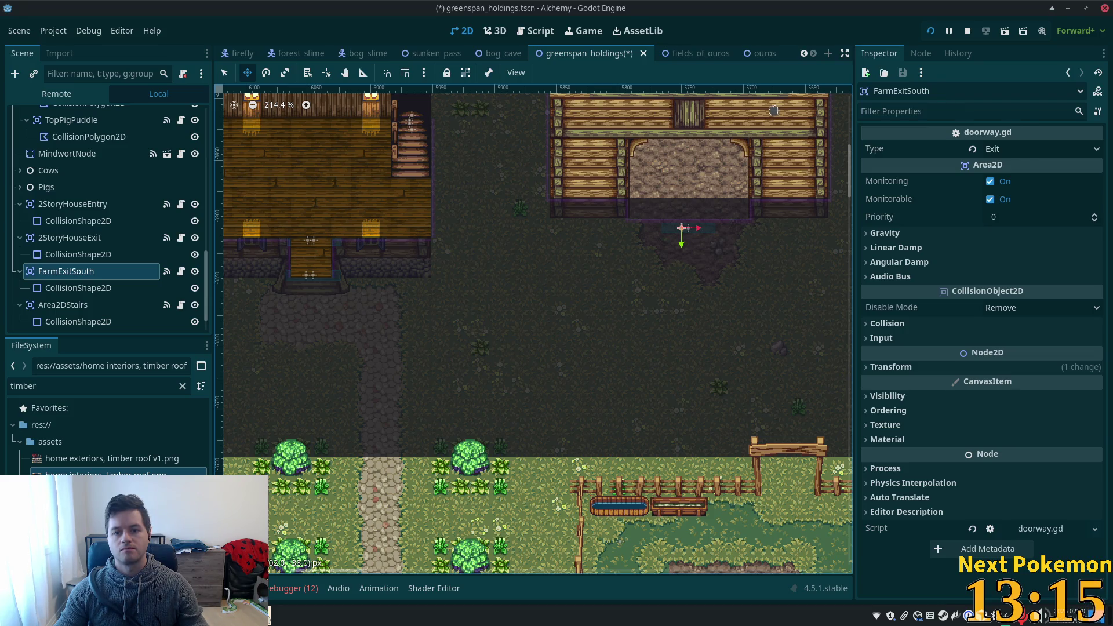
Stretch FarmExitSouth's collision rectangle left and right edges out to span the barn doorway.
{"action": "left_click", "coordinate": [79, 288]}
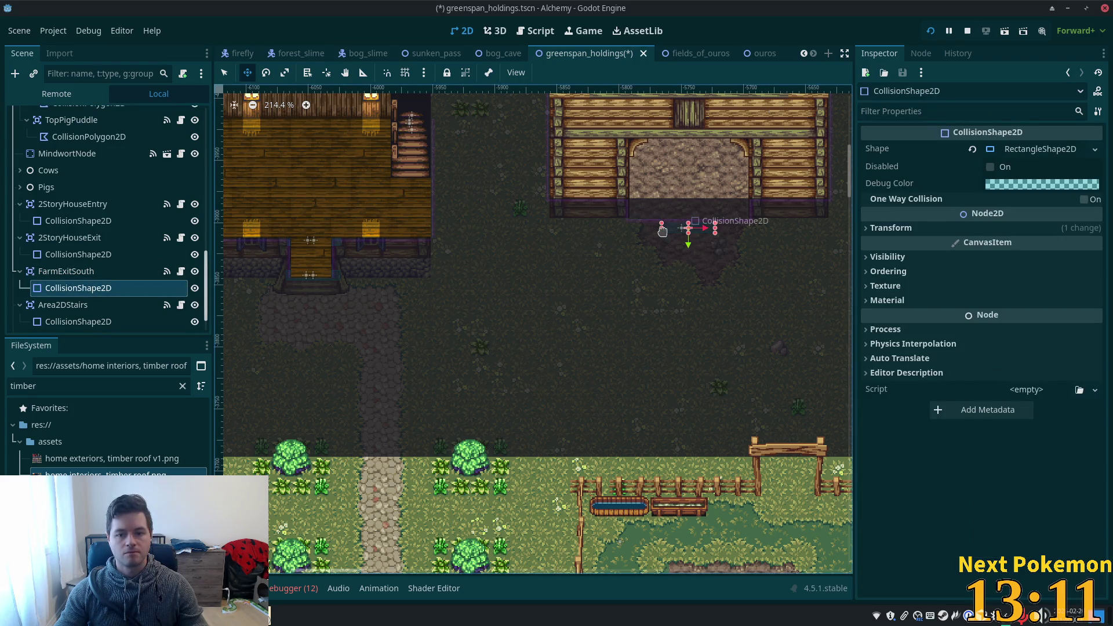
{"action": "left_click", "coordinate": [224, 73]}
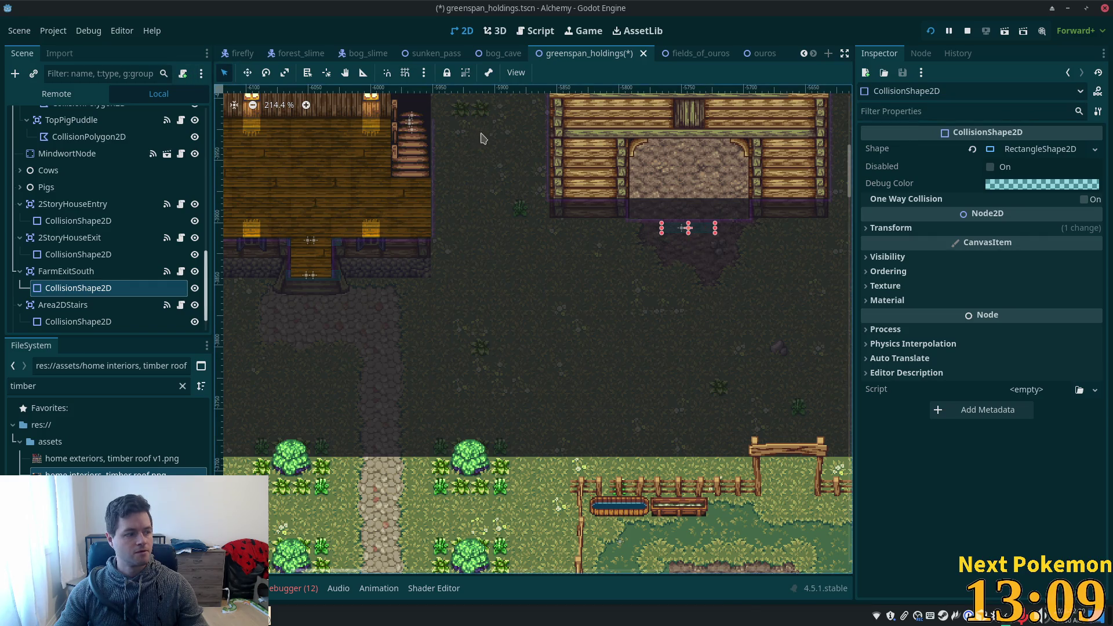
{"action": "left_click_drag", "start_coordinate": [662, 227], "coordinate": [630, 228]}
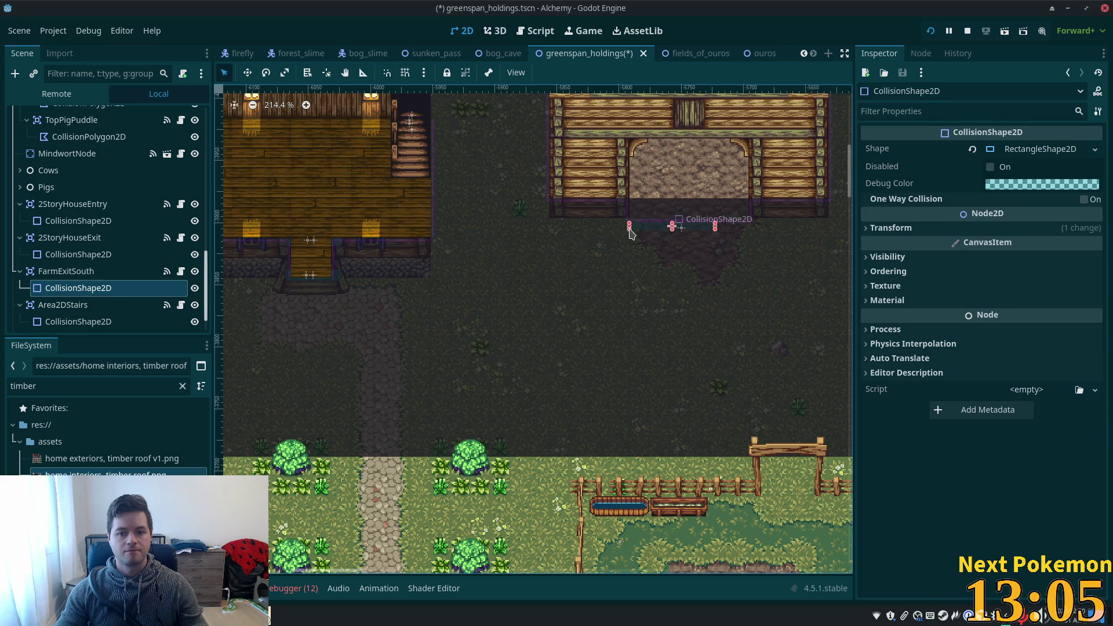
{"action": "left_click_drag", "start_coordinate": [716, 226], "coordinate": [749, 229]}
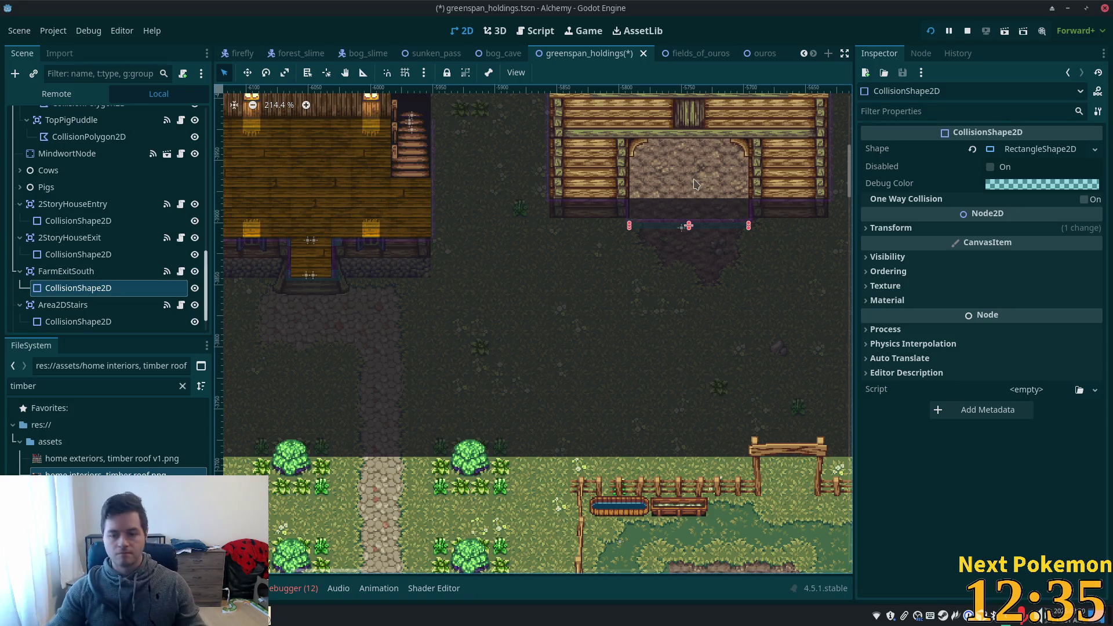
Duplicate the 2StoryHouseEntry trigger and rename the copy FarmEntrySouth.
{"action": "scroll", "coordinate": [677, 196], "scroll_direction": "up", "scroll_amount": 5}
{"action": "scroll", "coordinate": [667, 232], "scroll_direction": "up", "scroll_amount": 1}
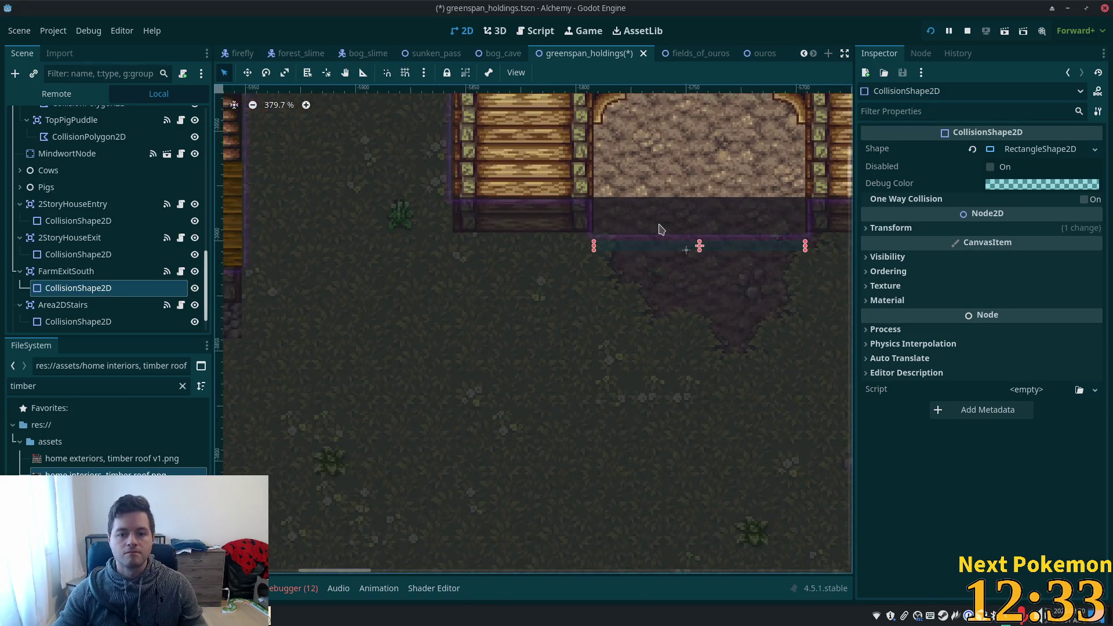
{"action": "scroll", "coordinate": [690, 296], "scroll_direction": "up", "scroll_amount": 1}
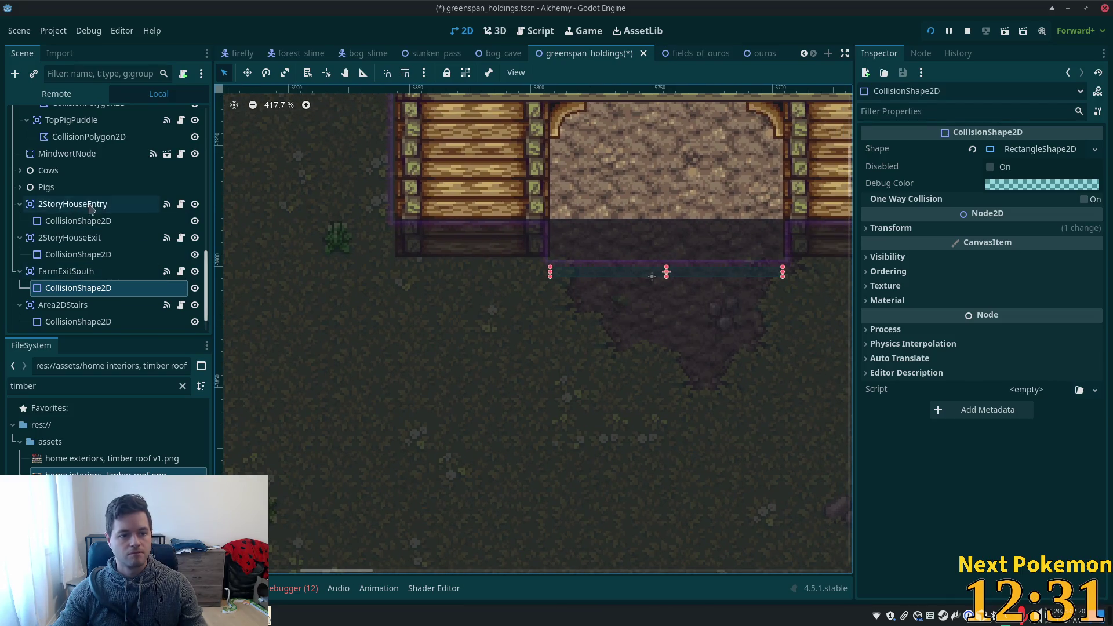
{"action": "left_click", "coordinate": [90, 205]}
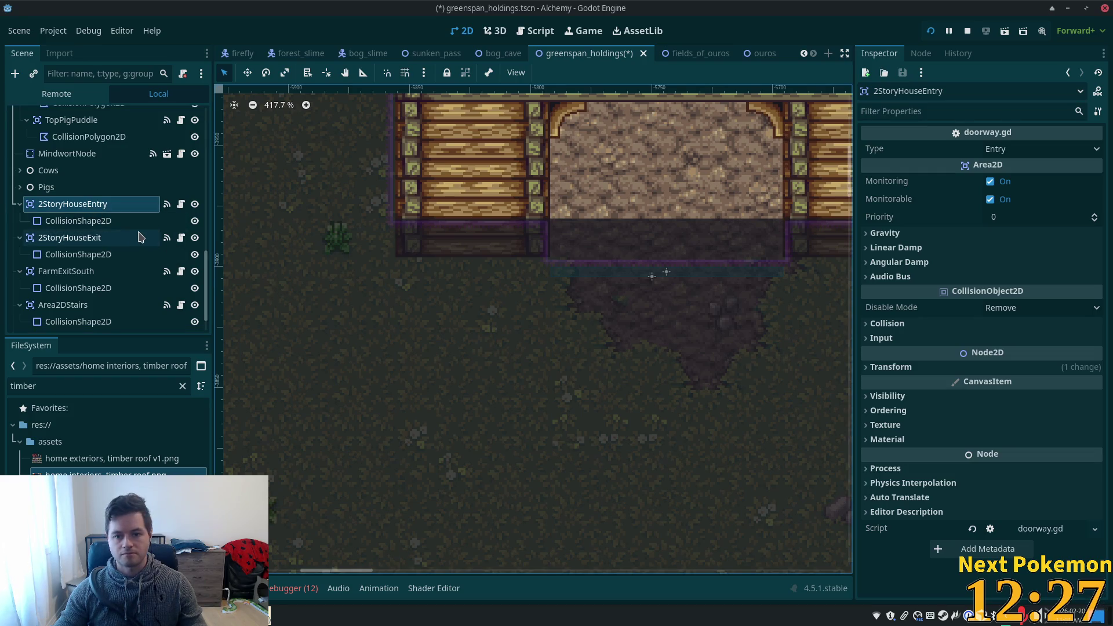
{"action": "key", "text": "ctrl+d"}
{"action": "left_click", "coordinate": [73, 244]}
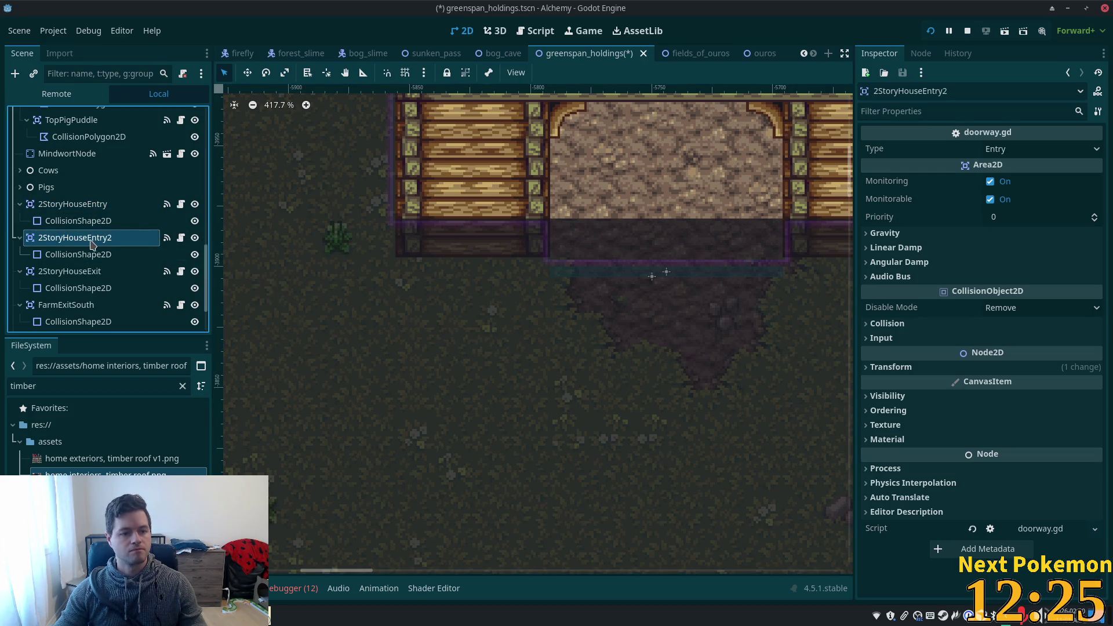
{"action": "double_click", "coordinate": [120, 244]}
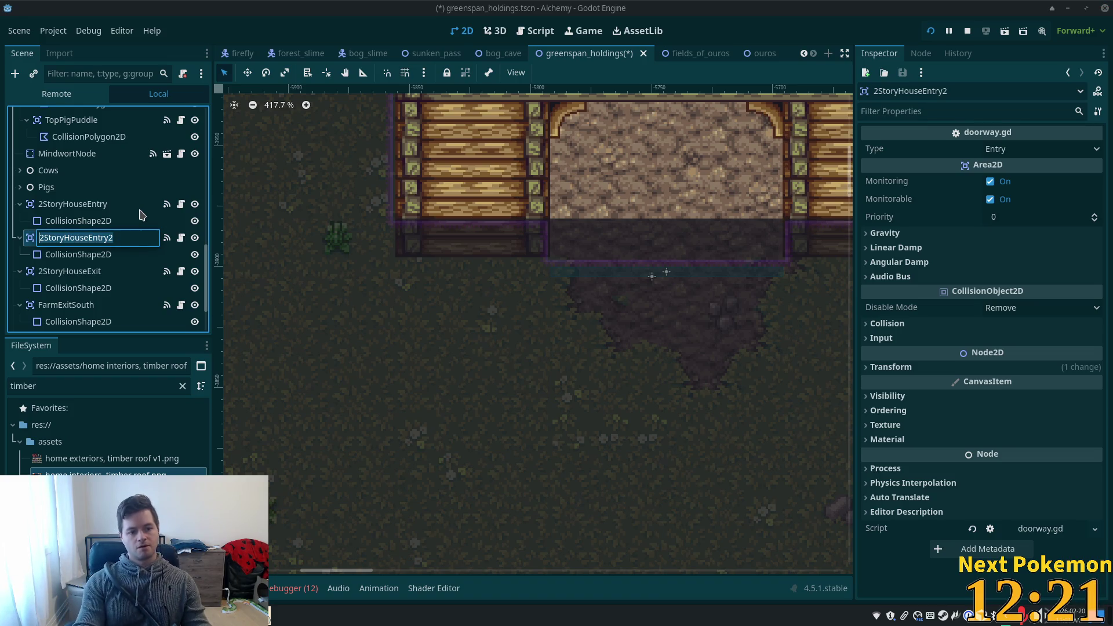
{"action": "type", "text": "Farm"}
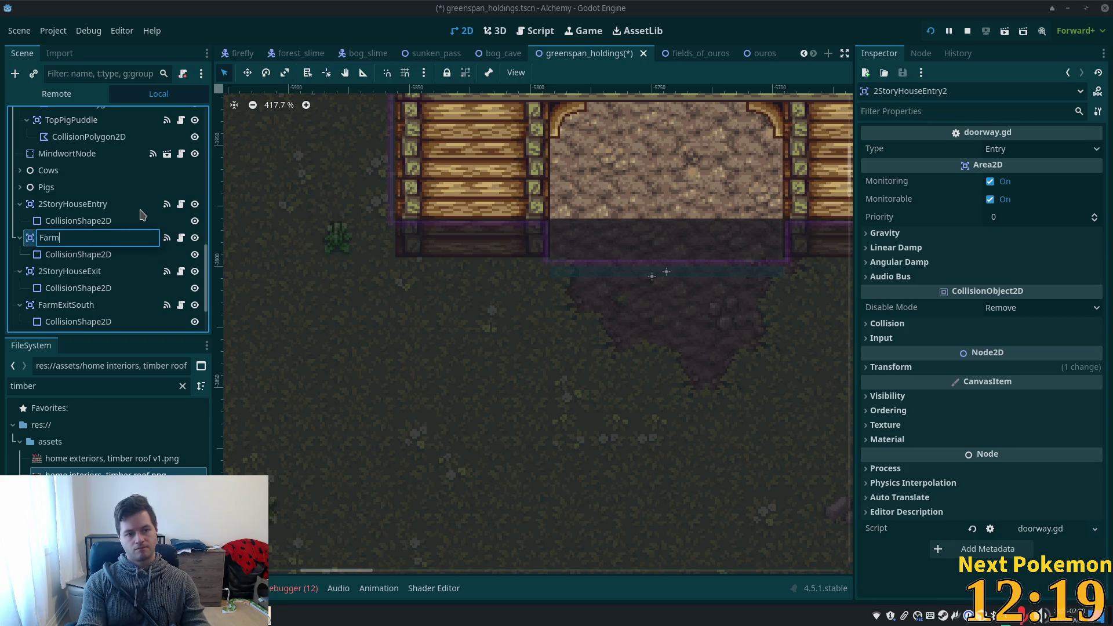
{"action": "type", "text": "EntrySout"}
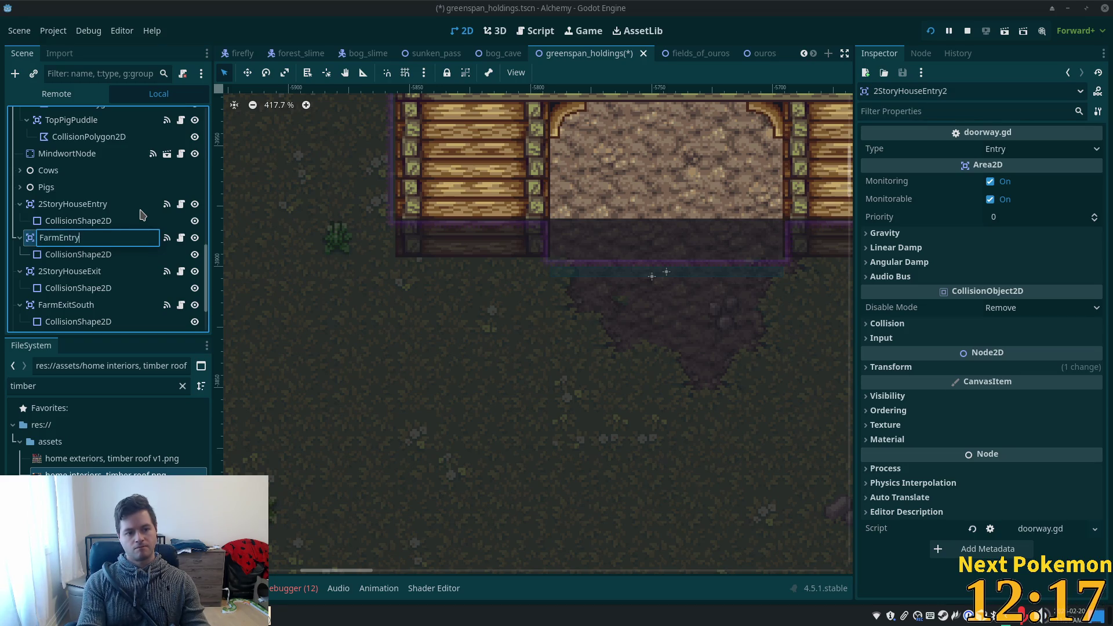
{"action": "type", "text": "h"}
{"action": "key", "text": "Return"}
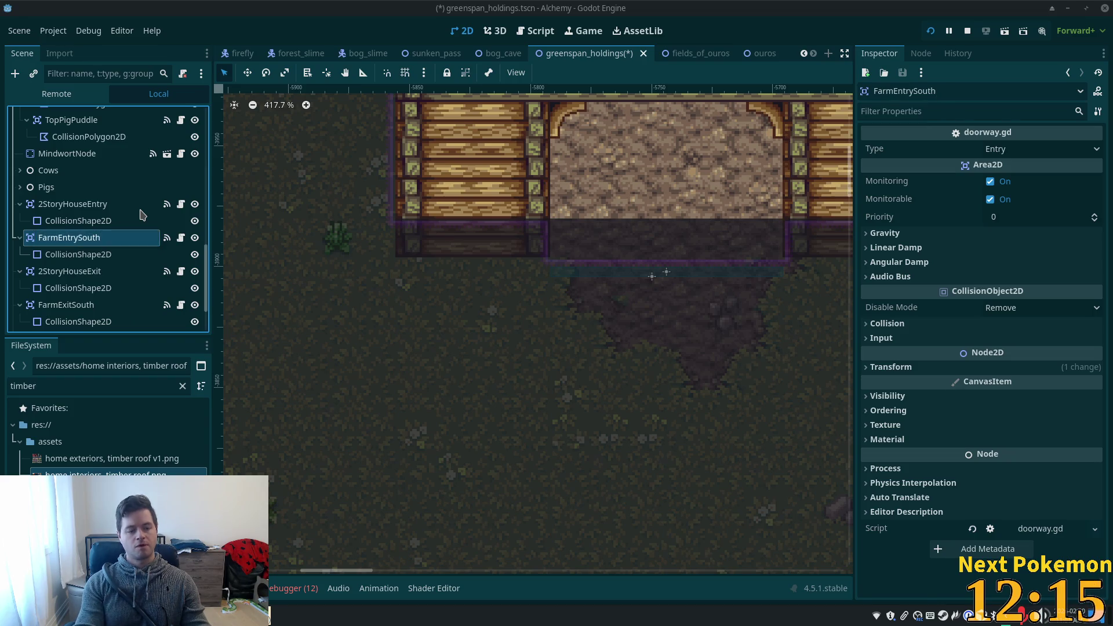
Make FarmEntrySouth's collision Shape resource unique.
{"action": "left_click", "coordinate": [96, 253]}
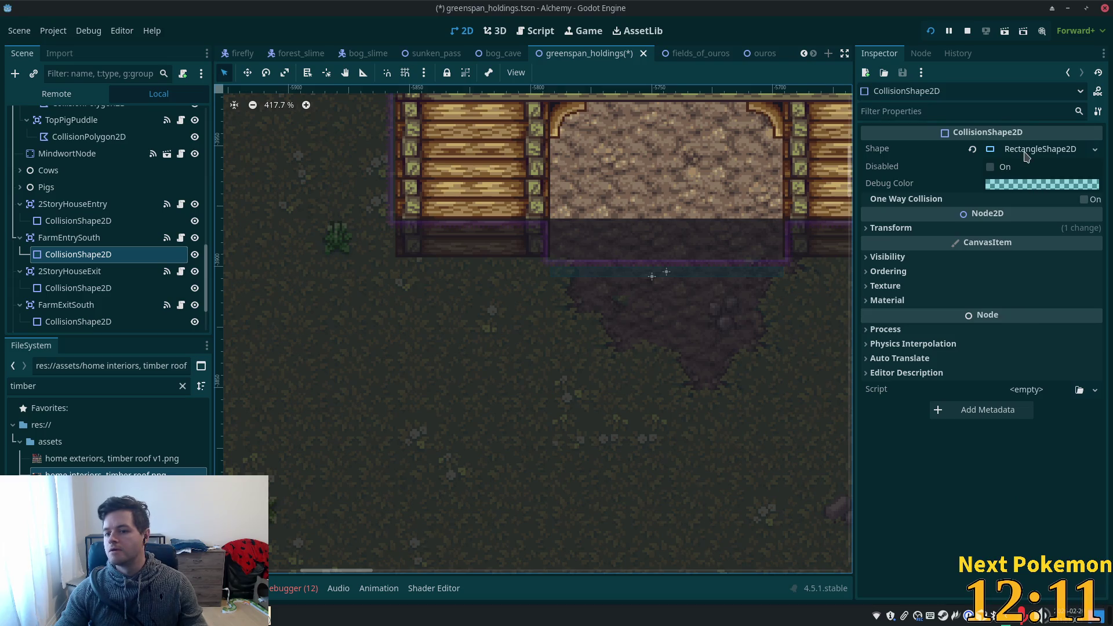
{"action": "right_click", "coordinate": [1028, 153]}
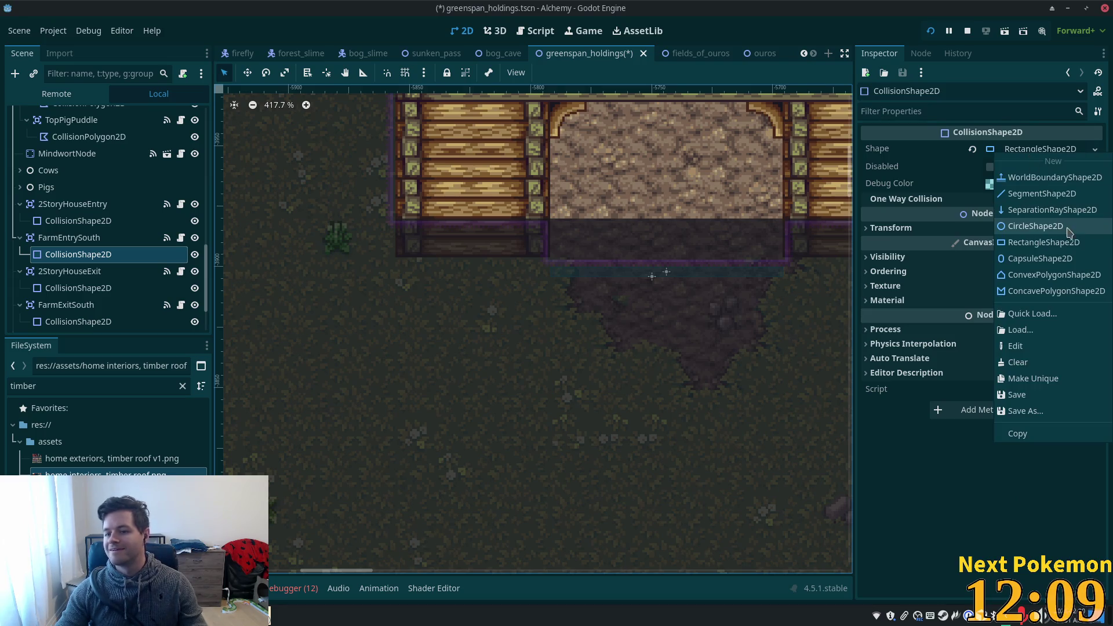
{"action": "left_click", "coordinate": [1052, 378]}
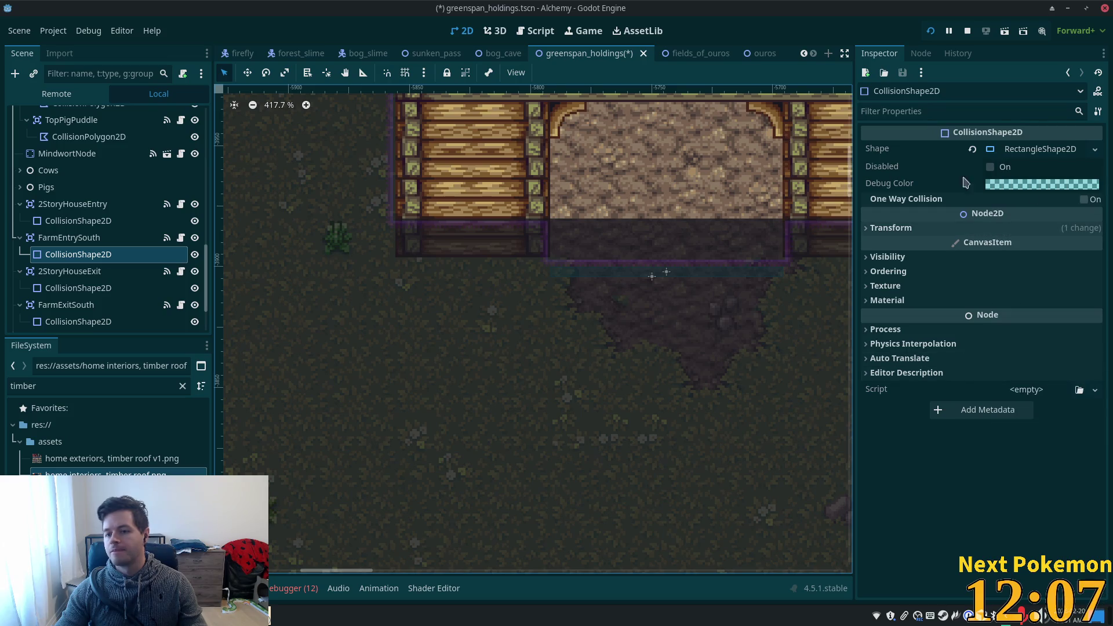
{"action": "left_click", "coordinate": [52, 238]}
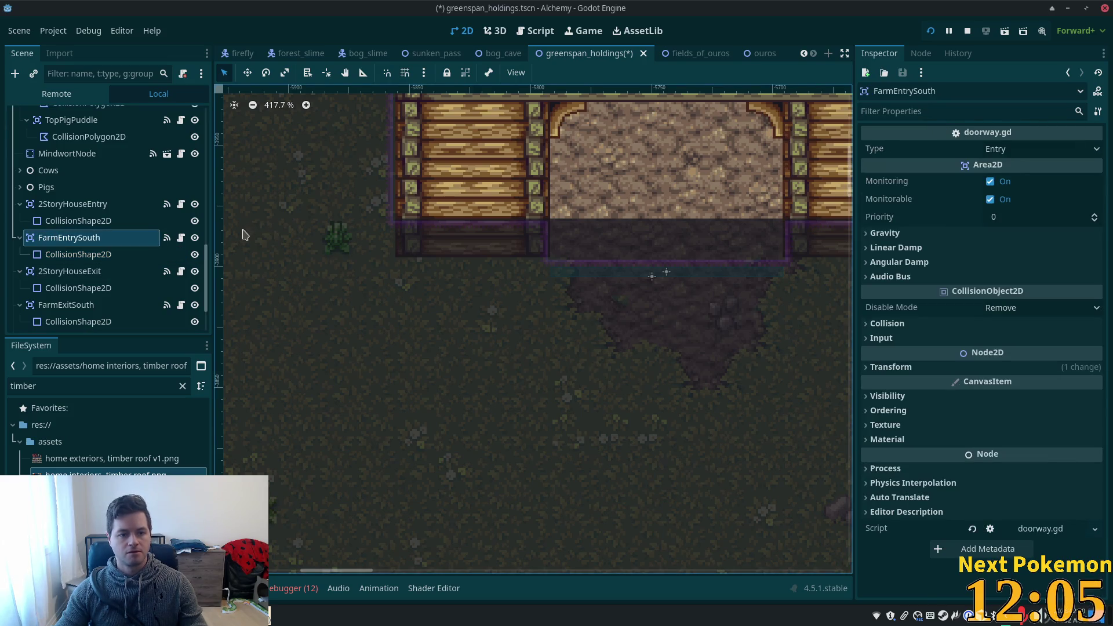
{"action": "left_click", "coordinate": [99, 292]}
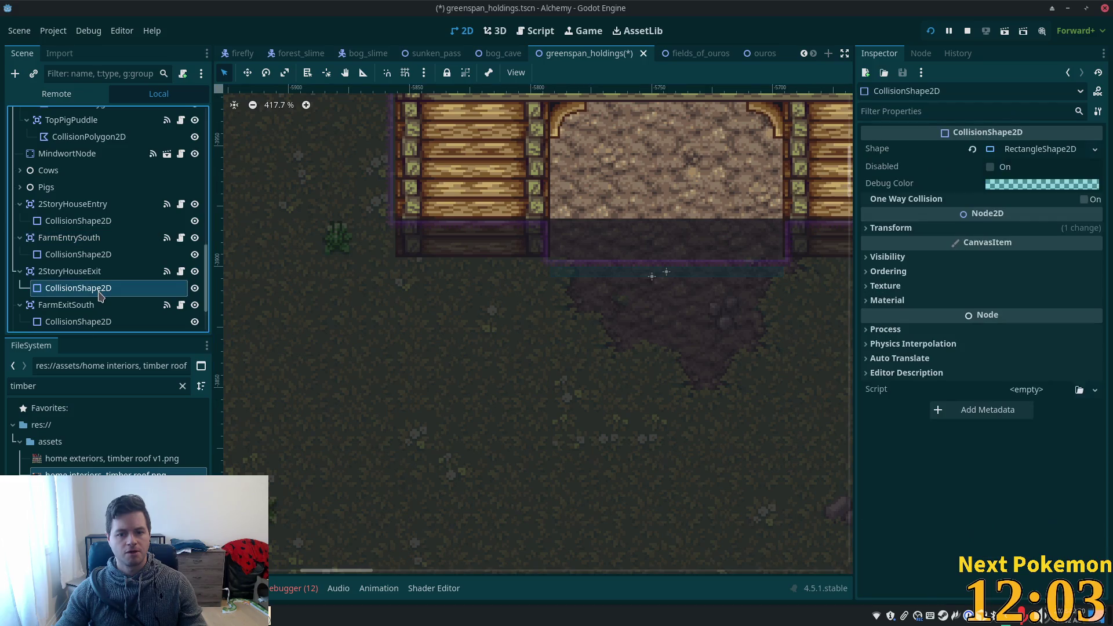
Revert FarmExitSouth's collision shape Transform Position to zero so it centres on the trigger.
{"action": "left_click", "coordinate": [87, 270]}
{"action": "scroll", "coordinate": [491, 315], "scroll_direction": "down", "scroll_amount": 4}
{"action": "scroll", "coordinate": [491, 315], "scroll_direction": "down", "scroll_amount": 1}
{"action": "left_click_drag", "start_coordinate": [491, 314], "coordinate": [595, 334]}
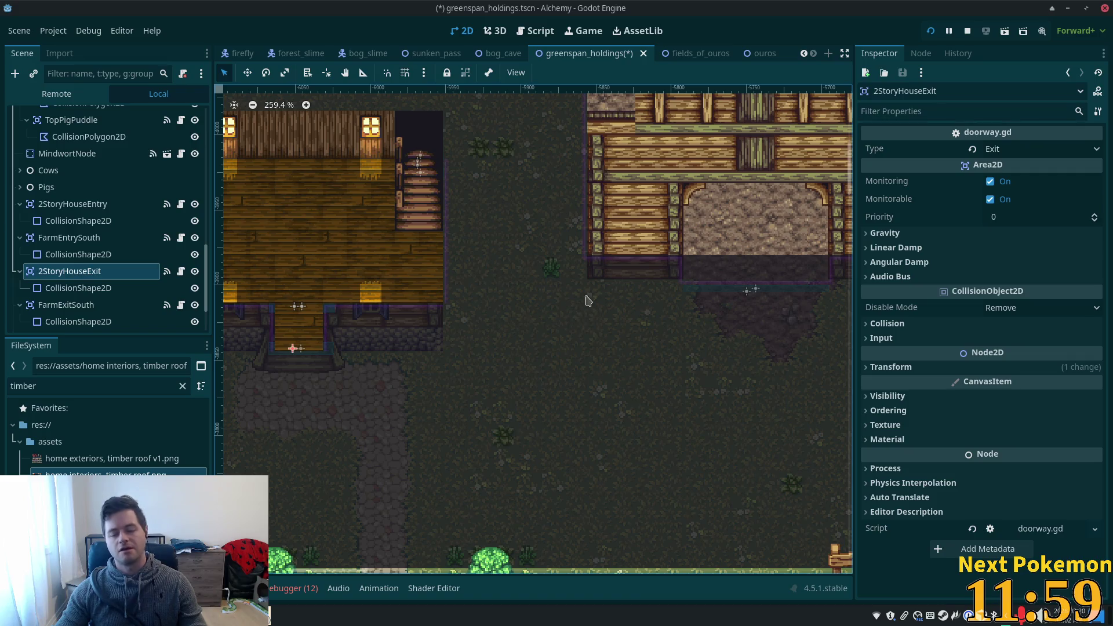
{"action": "left_click", "coordinate": [48, 307]}
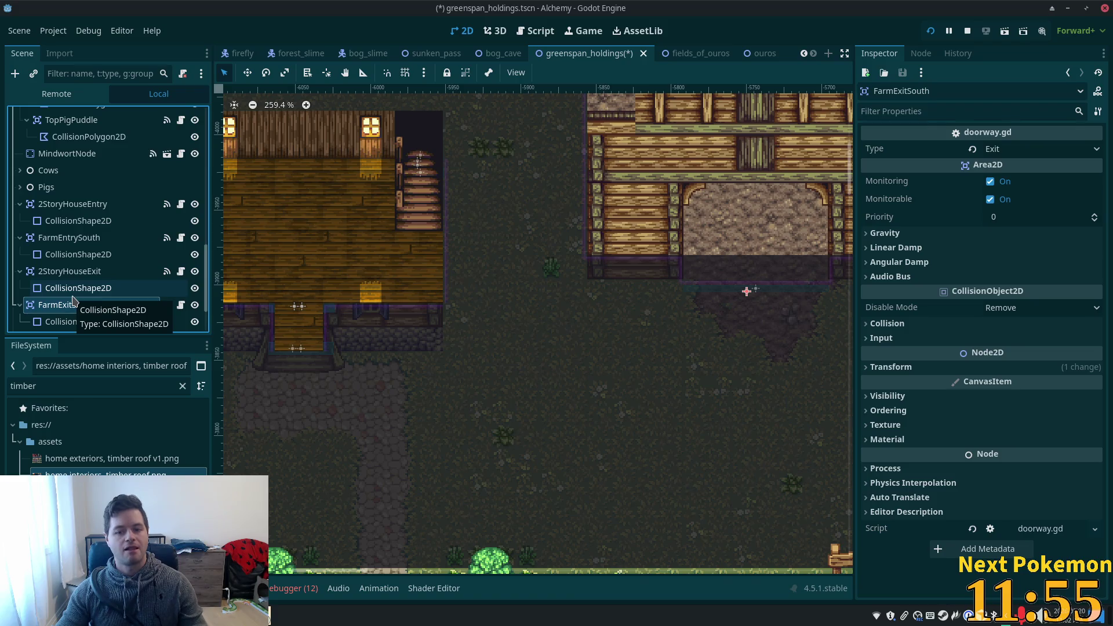
{"action": "left_click", "coordinate": [74, 327]}
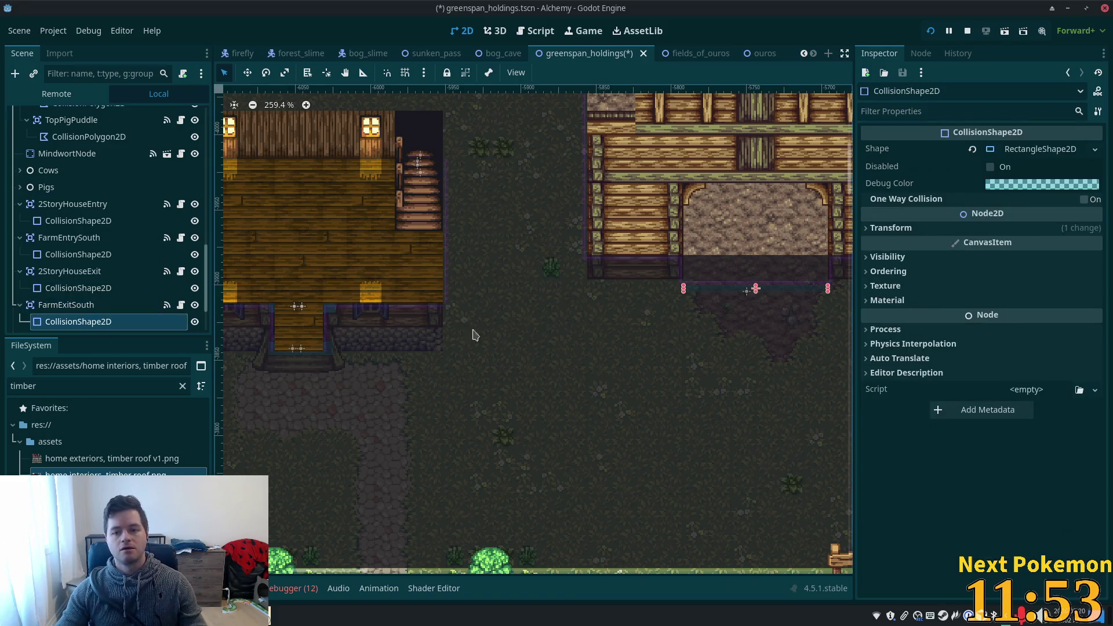
{"action": "left_click", "coordinate": [896, 228]}
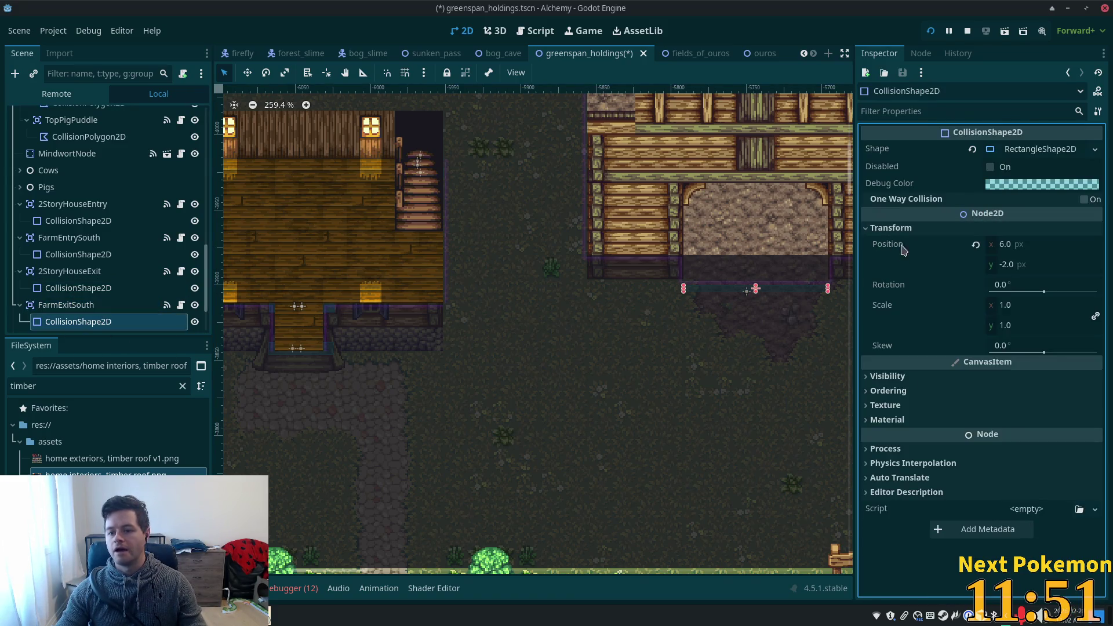
{"action": "left_click", "coordinate": [978, 249]}
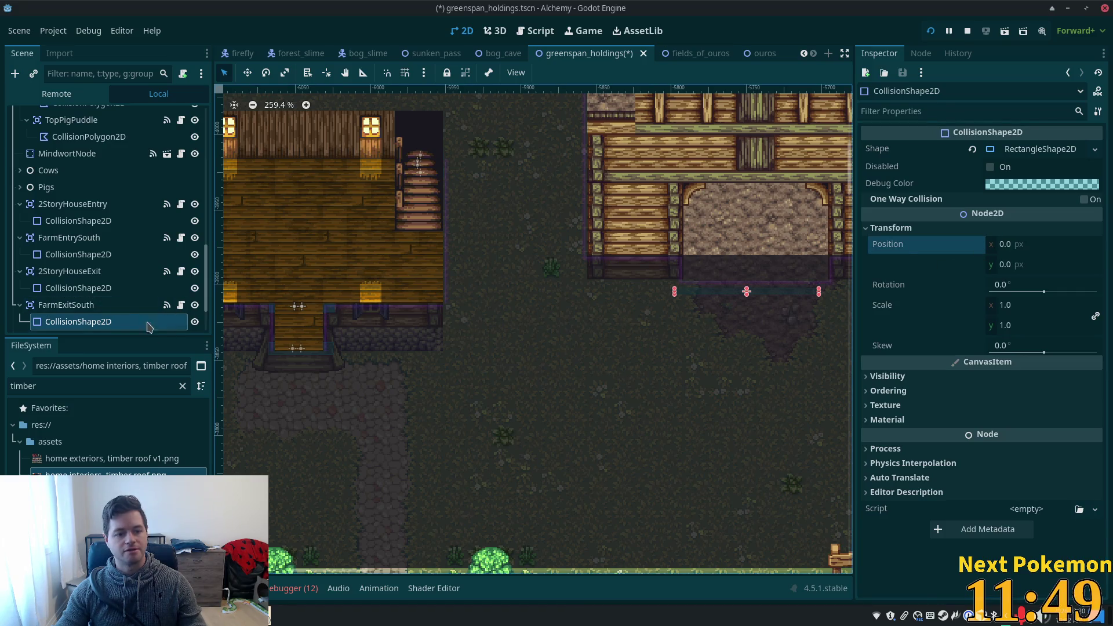
{"action": "left_click", "coordinate": [145, 306]}
{"action": "left_click", "coordinate": [742, 362]}
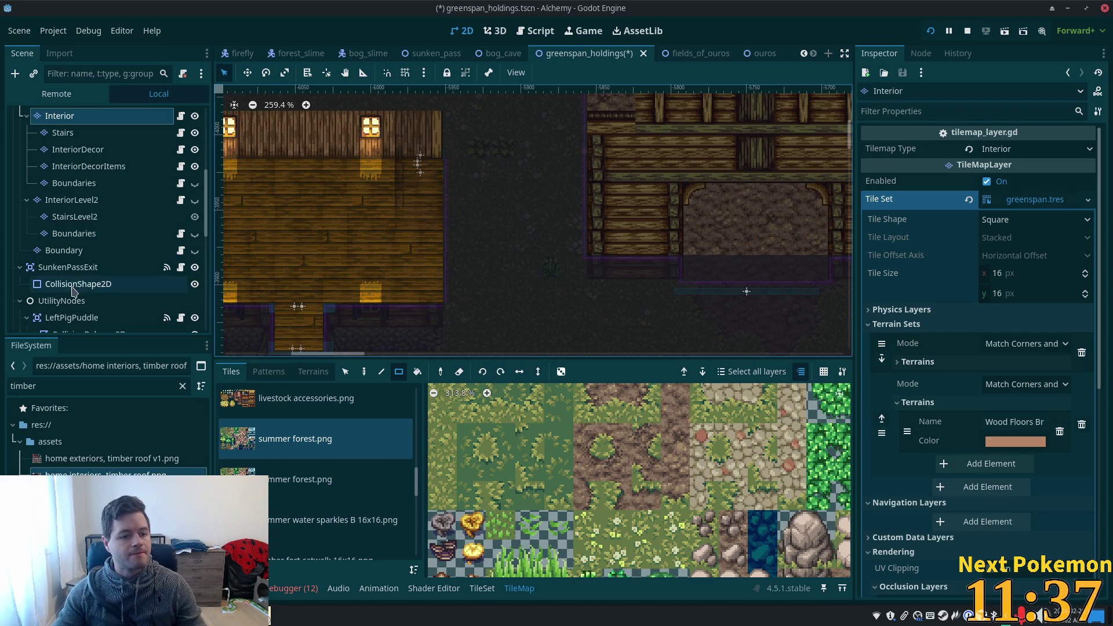
{"action": "scroll", "coordinate": [47, 279], "scroll_direction": "down", "scroll_amount": 4}
{"action": "scroll", "coordinate": [48, 279], "scroll_direction": "down", "scroll_amount": 7}
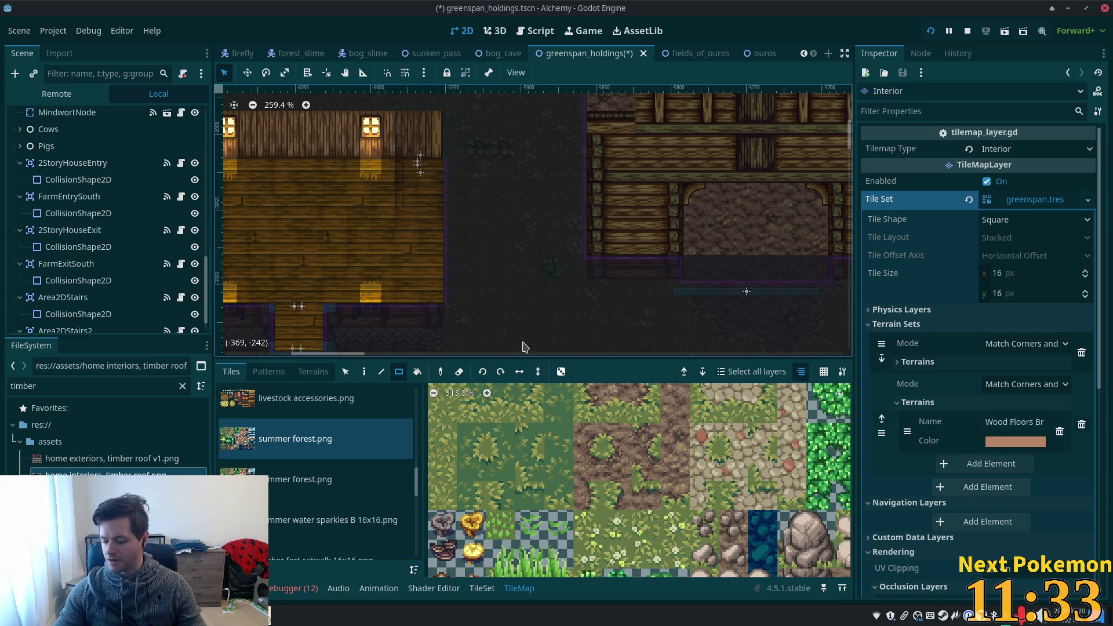
Select FarmExitSouth in the Scene dock with the barn entrance zoomed into view.
{"action": "scroll", "coordinate": [110, 209], "scroll_direction": "down", "scroll_amount": 1}
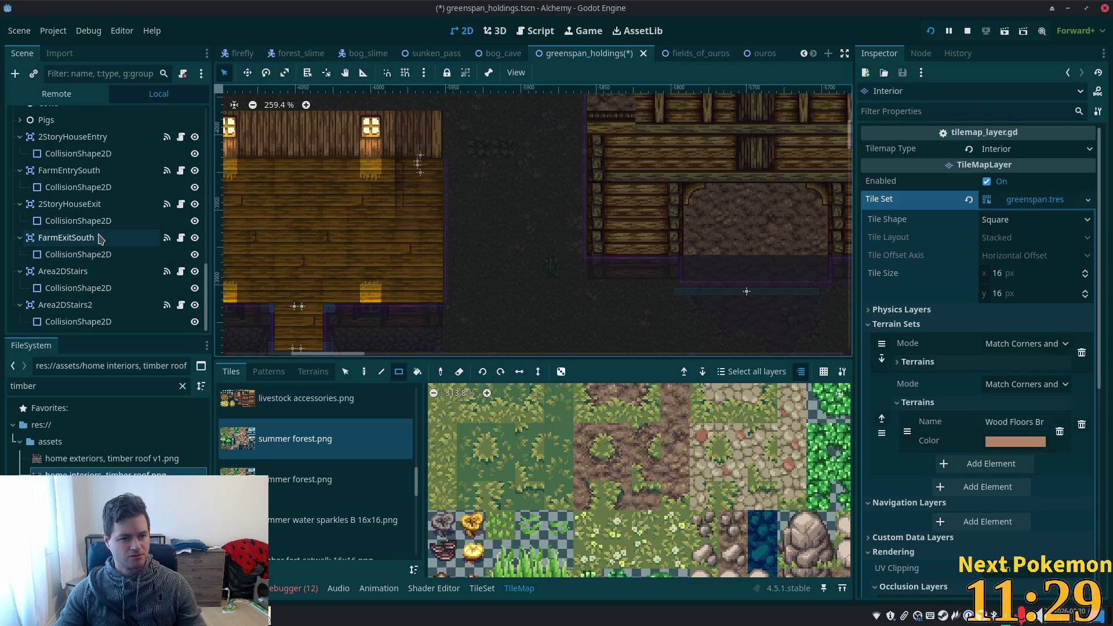
{"action": "left_click", "coordinate": [93, 171]}
{"action": "scroll", "coordinate": [647, 318], "scroll_direction": "down", "scroll_amount": 1}
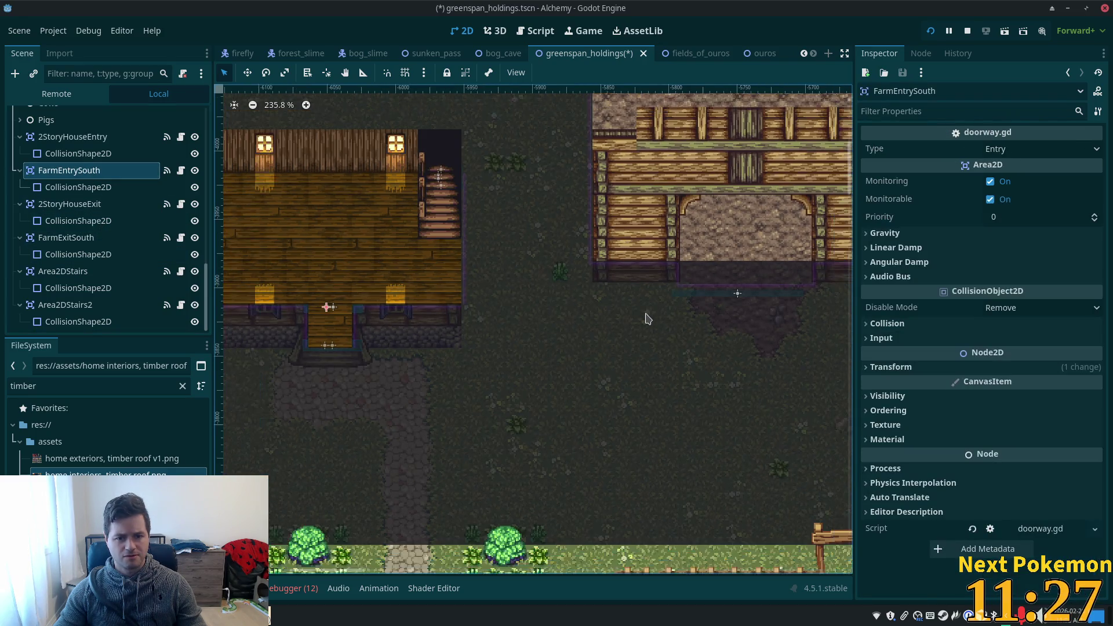
{"action": "left_click", "coordinate": [116, 238]}
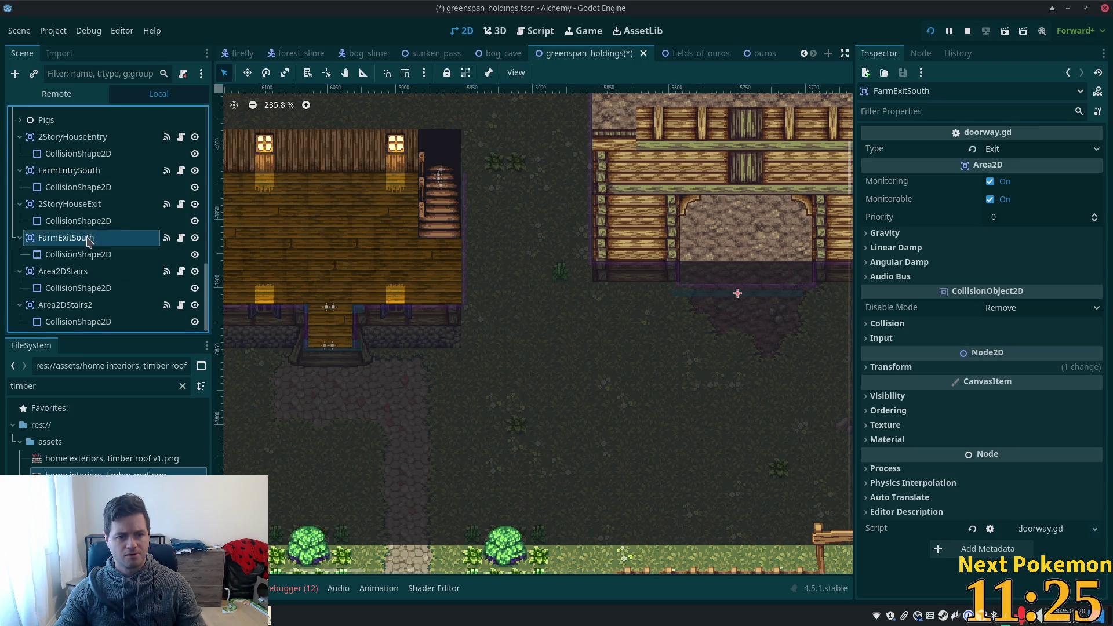
{"action": "scroll", "coordinate": [637, 352], "scroll_direction": "up", "scroll_amount": 3}
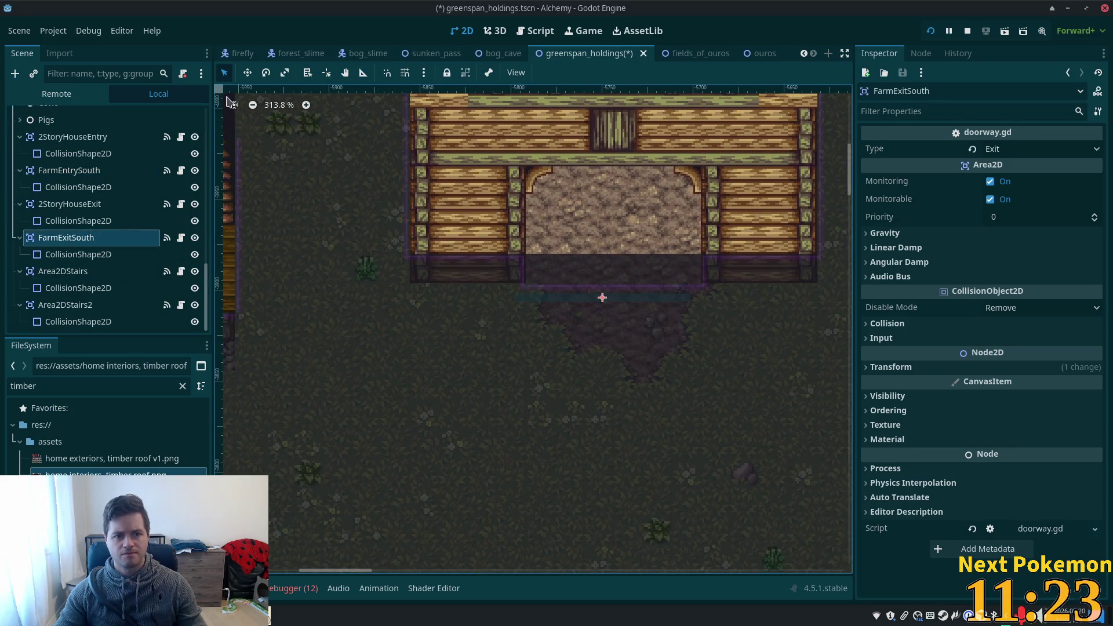
{"action": "left_click", "coordinate": [246, 74]}
Nudge FarmExitSouth a few pixels right and up beneath the barn doorway.
{"action": "left_click_drag", "start_coordinate": [634, 344], "coordinate": [642, 343]}
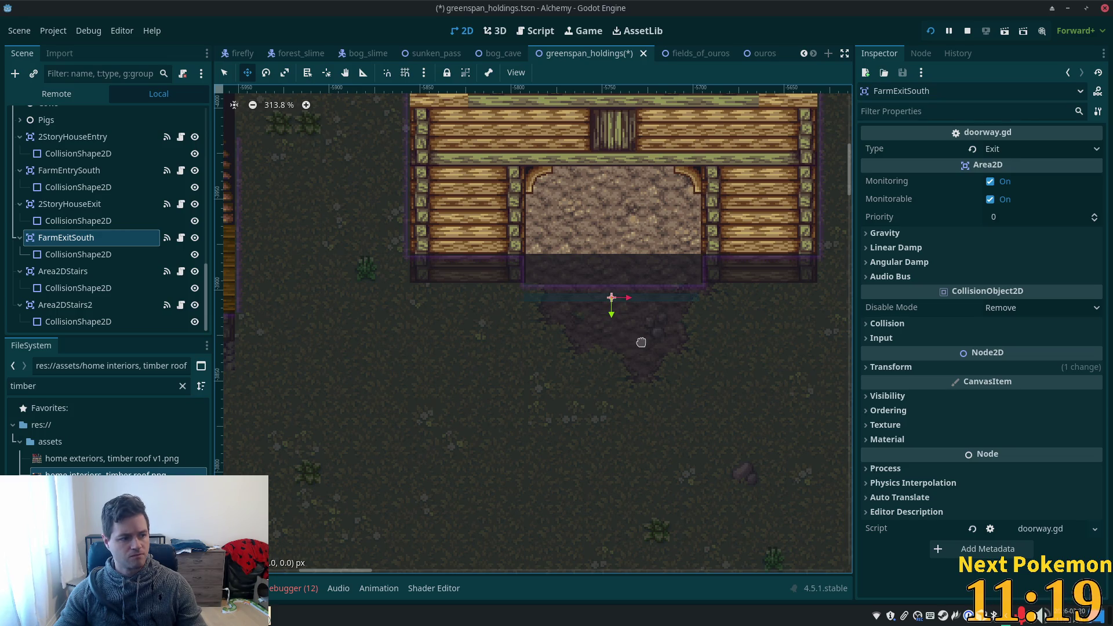
{"action": "left_click_drag", "start_coordinate": [641, 342], "coordinate": [645, 336]}
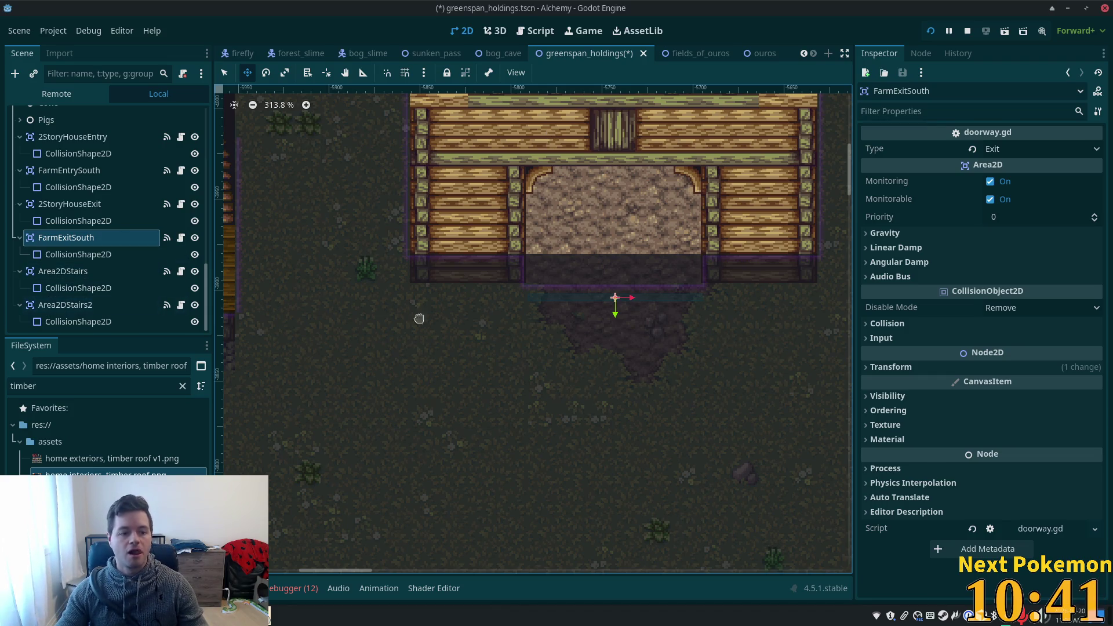
{"action": "scroll", "coordinate": [440, 348], "scroll_direction": "down", "scroll_amount": 4}
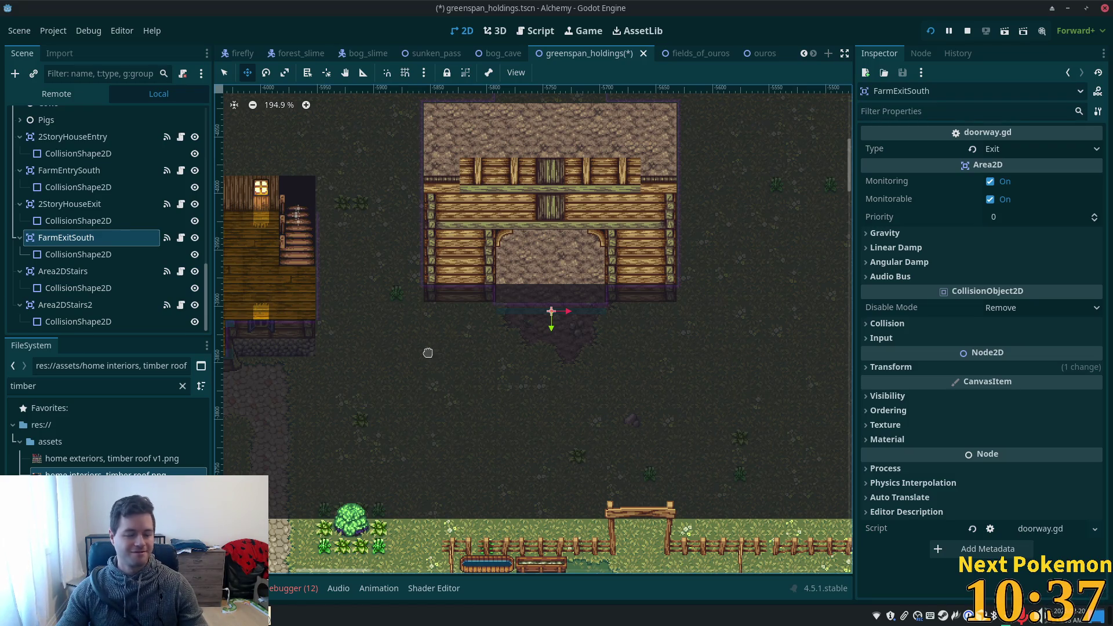
{"action": "left_click", "coordinate": [52, 176]}
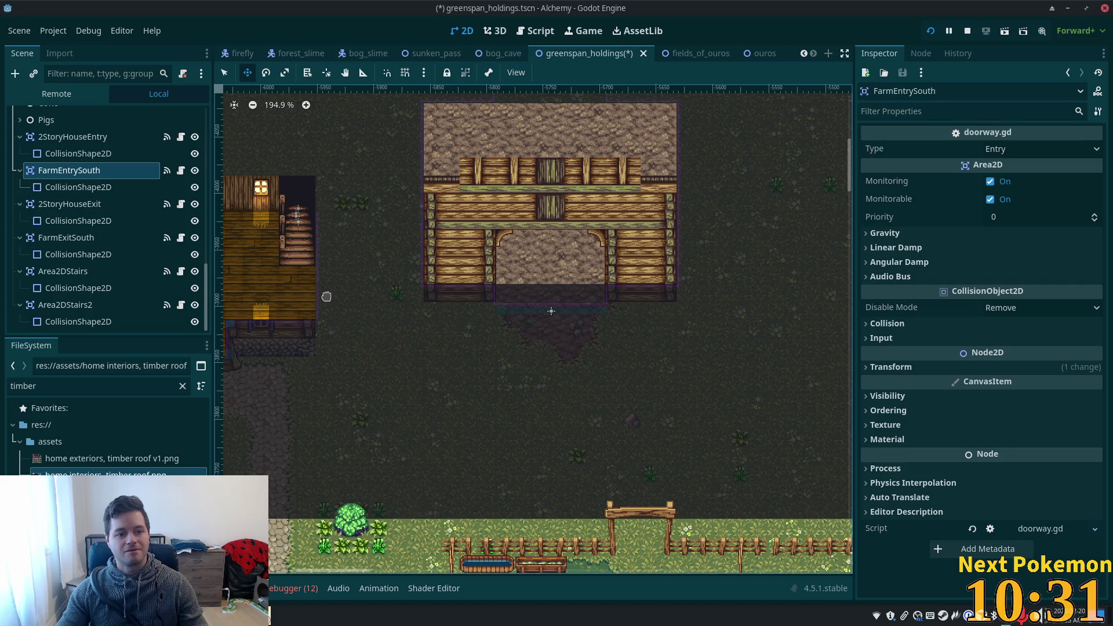
Drag FarmEntrySouth into the centre of the barn's open doorway.
{"action": "left_click_drag", "start_coordinate": [579, 372], "coordinate": [783, 323]}
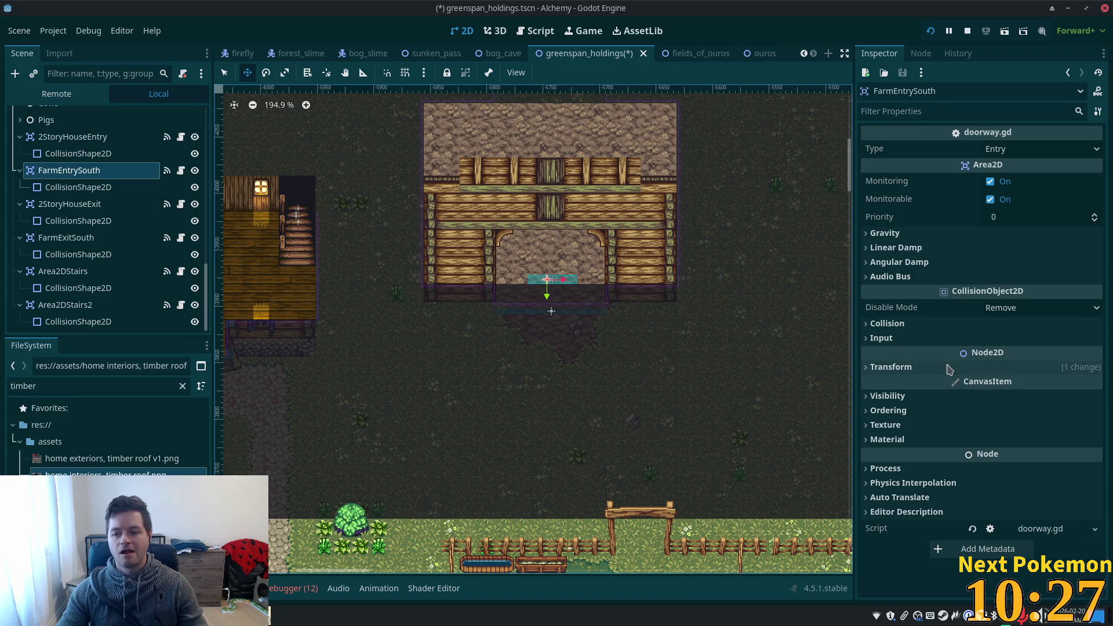
{"action": "left_click", "coordinate": [78, 187]}
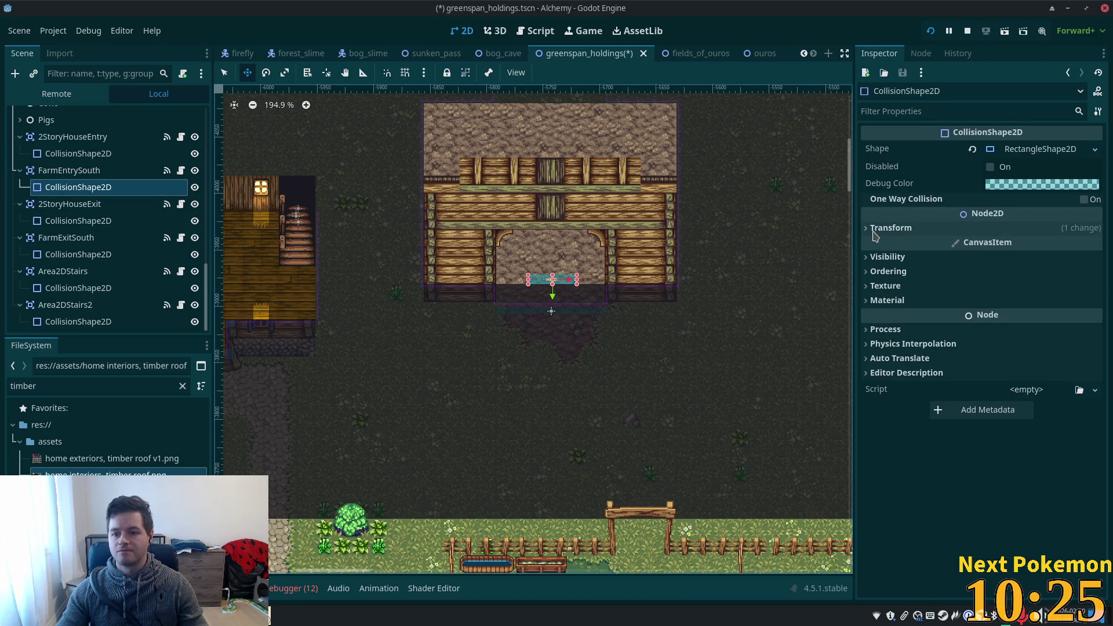
Reset FarmEntrySouth's shape position offset and make its Shape resource unique.
{"action": "left_click", "coordinate": [891, 228]}
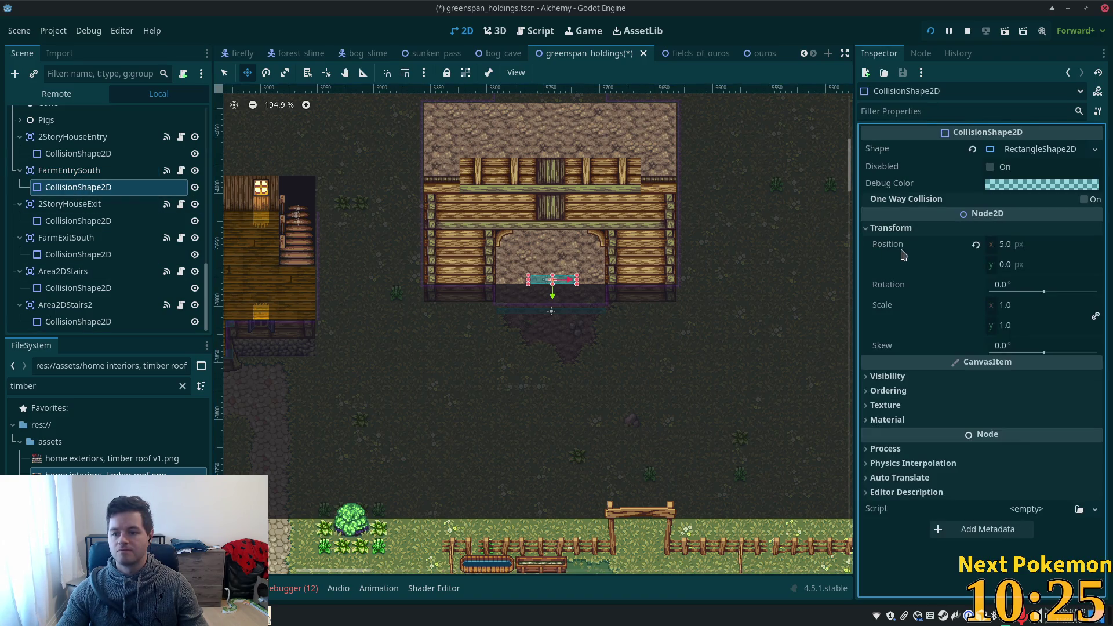
{"action": "left_click", "coordinate": [976, 245]}
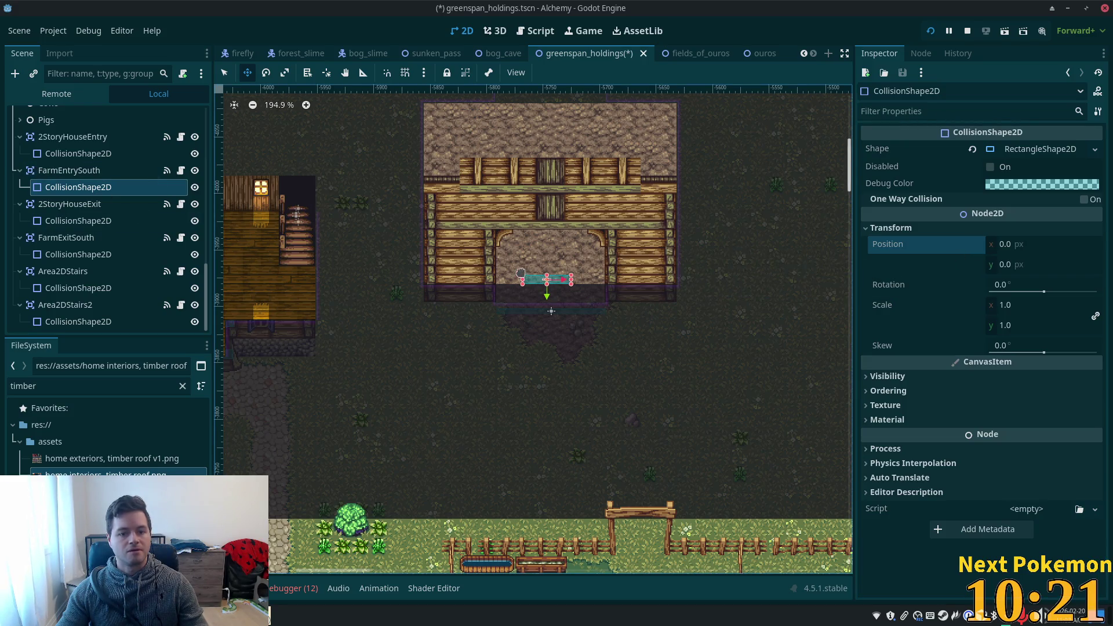
{"action": "scroll", "coordinate": [514, 291], "scroll_direction": "up", "scroll_amount": 4}
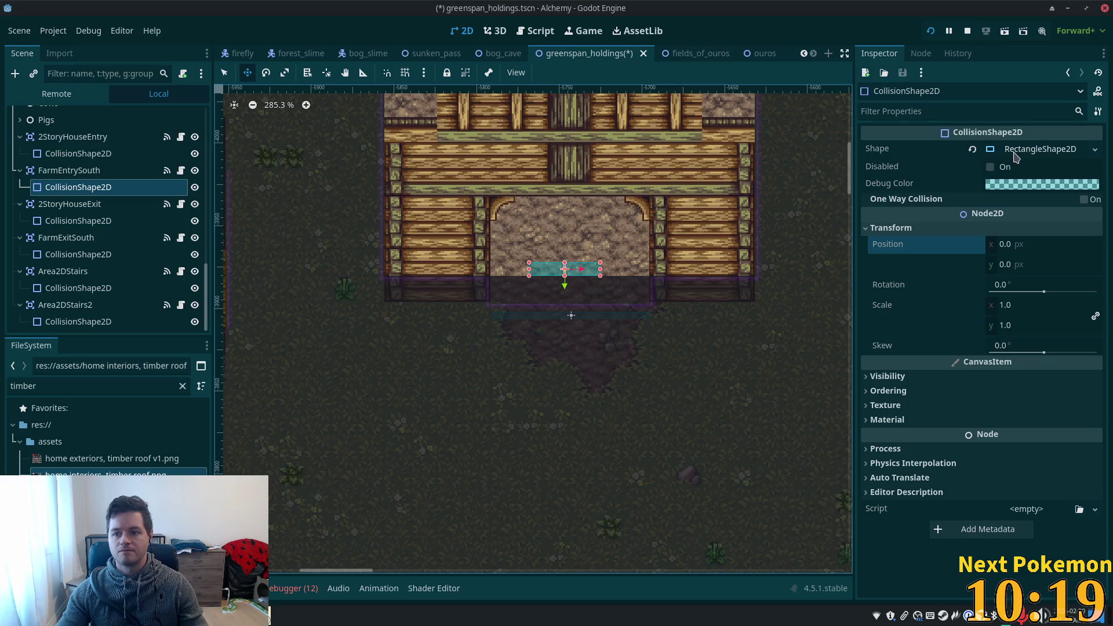
{"action": "right_click", "coordinate": [1016, 156]}
{"action": "left_click", "coordinate": [1033, 379]}
Stretch FarmEntrySouth's collision rectangle sideways out to both barn doorframe edges.
{"action": "scroll", "coordinate": [571, 289], "scroll_direction": "up", "scroll_amount": 5}
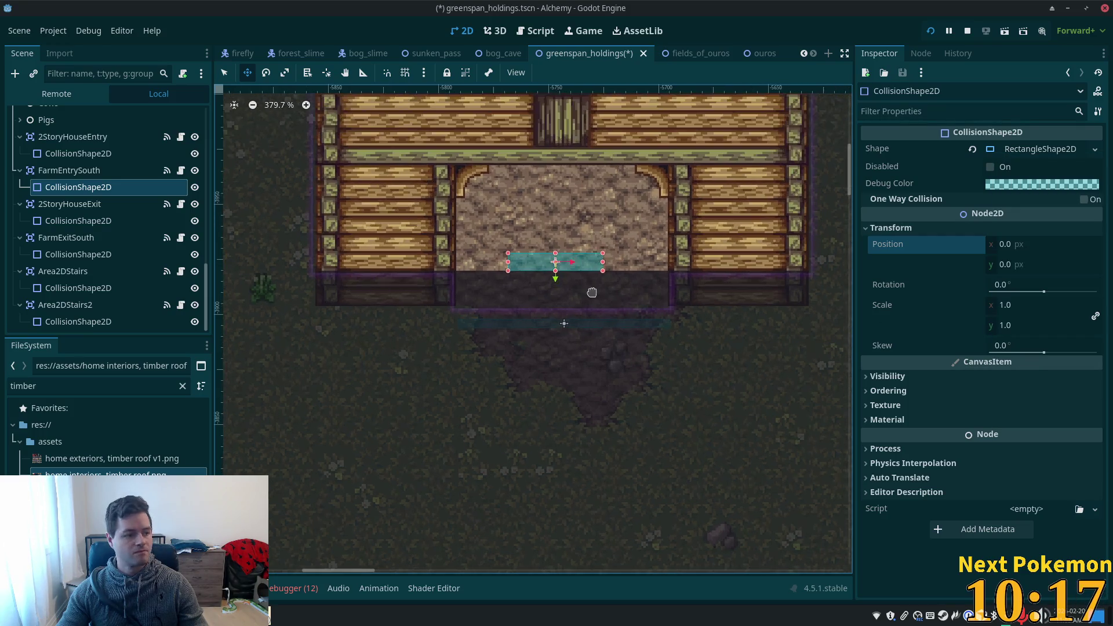
{"action": "key", "text": "q"}
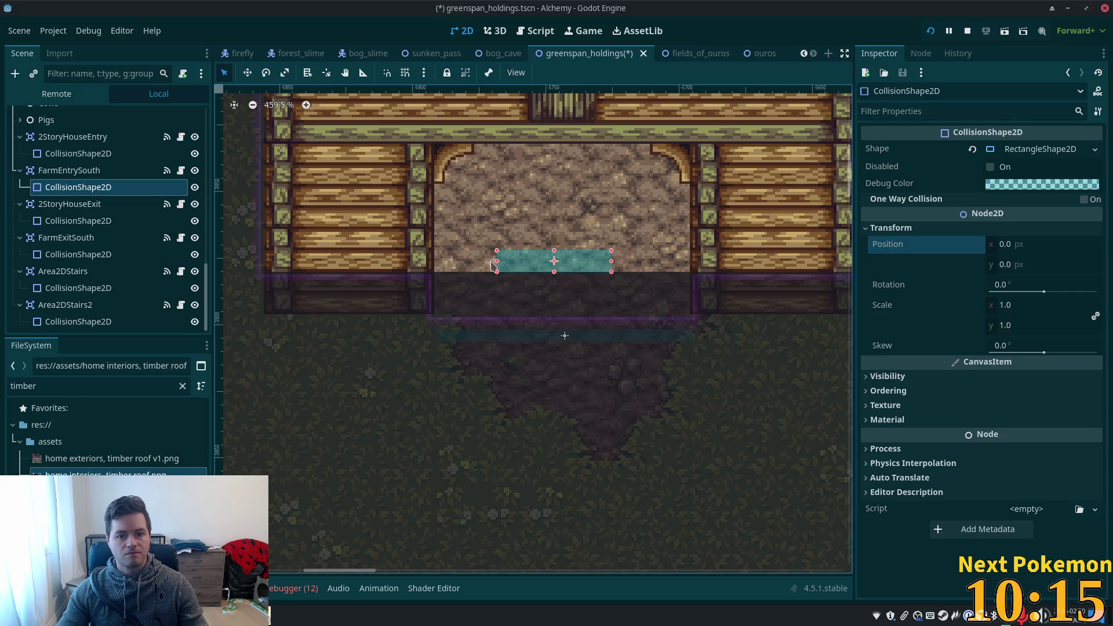
{"action": "left_click_drag", "start_coordinate": [493, 261], "coordinate": [442, 261]}
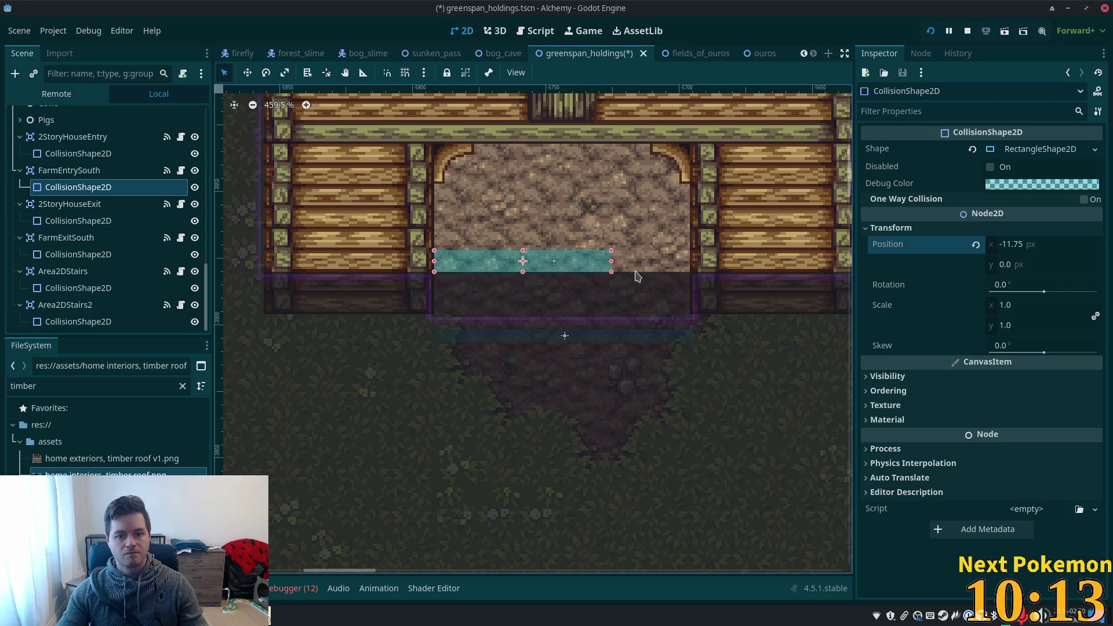
{"action": "left_click_drag", "start_coordinate": [640, 261], "coordinate": [691, 268]}
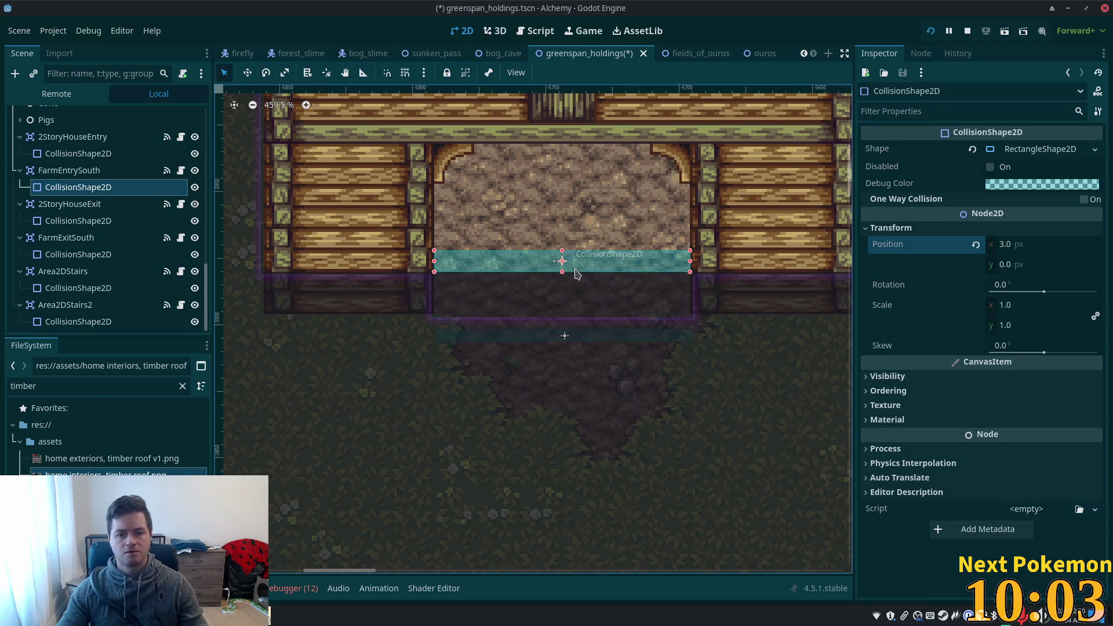
{"action": "left_click_drag", "start_coordinate": [598, 260], "coordinate": [596, 268]}
{"action": "key", "text": "ctrl+z"}
{"action": "left_click", "coordinate": [69, 170]}
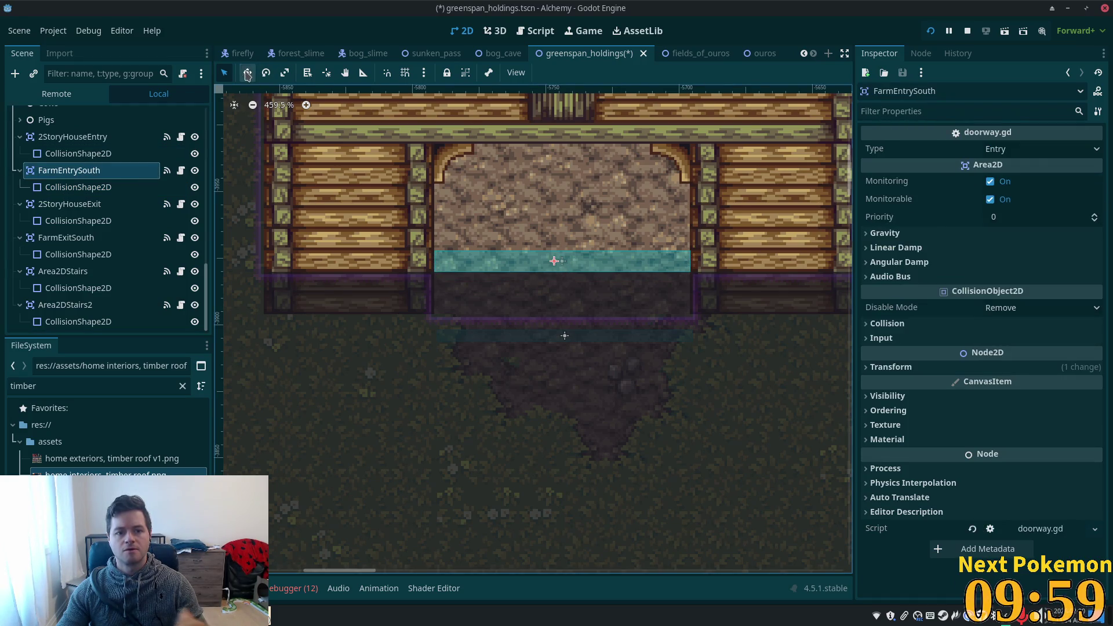
Lower FarmEntrySouth onto the doorway threshold, save the scene, and run the game to test.
{"action": "left_click_drag", "start_coordinate": [609, 250], "coordinate": [609, 270]}
{"action": "key", "text": "ctrl+s"}
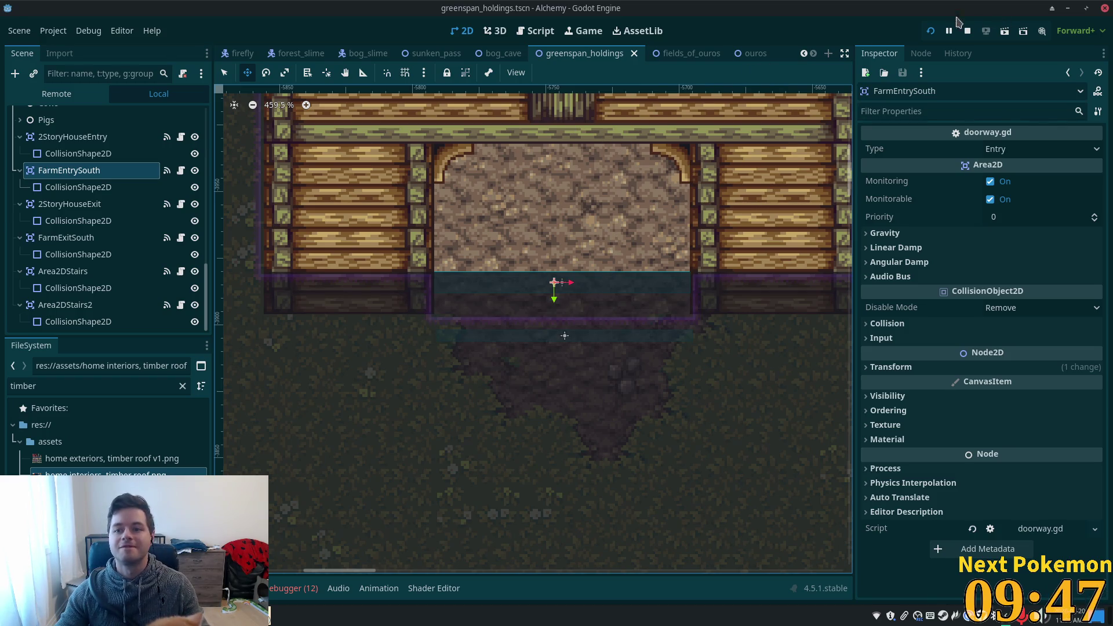
{"action": "left_click", "coordinate": [937, 33]}
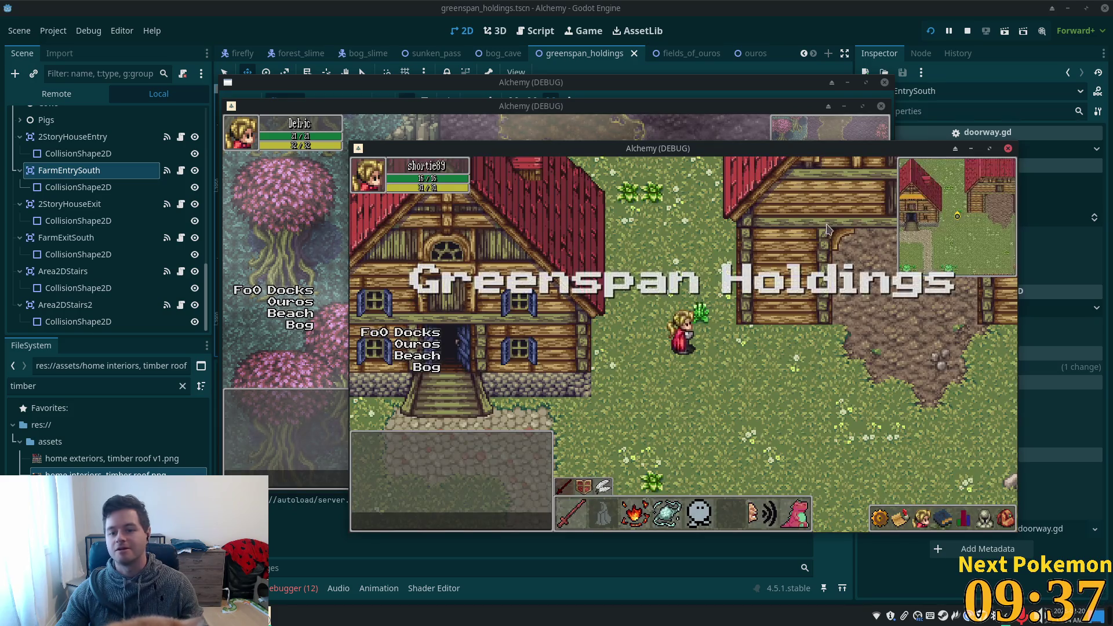
Walk the character right, up, then down through the barn doorway, and stop the game with F8.
{"action": "key", "text": "Right"}
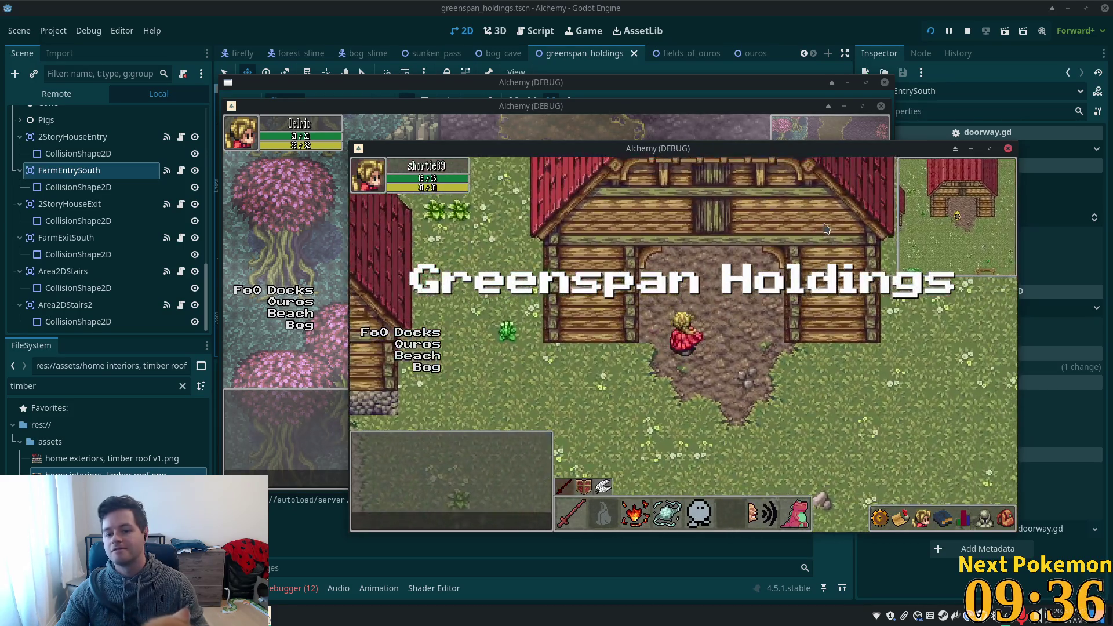
{"action": "key", "text": "Up"}
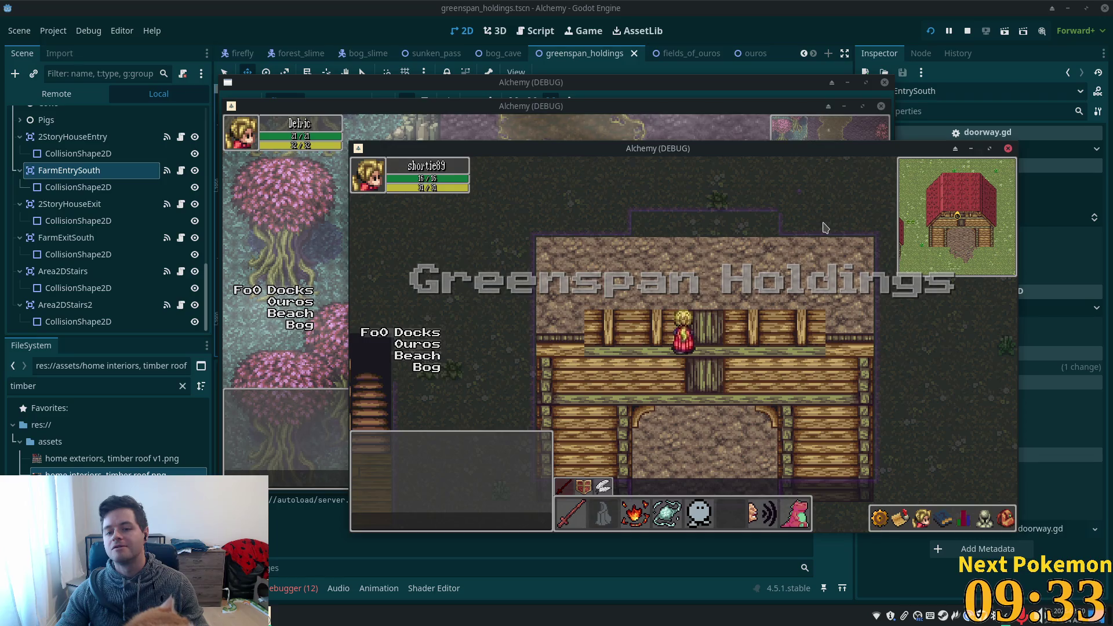
{"action": "key", "text": "Down"}
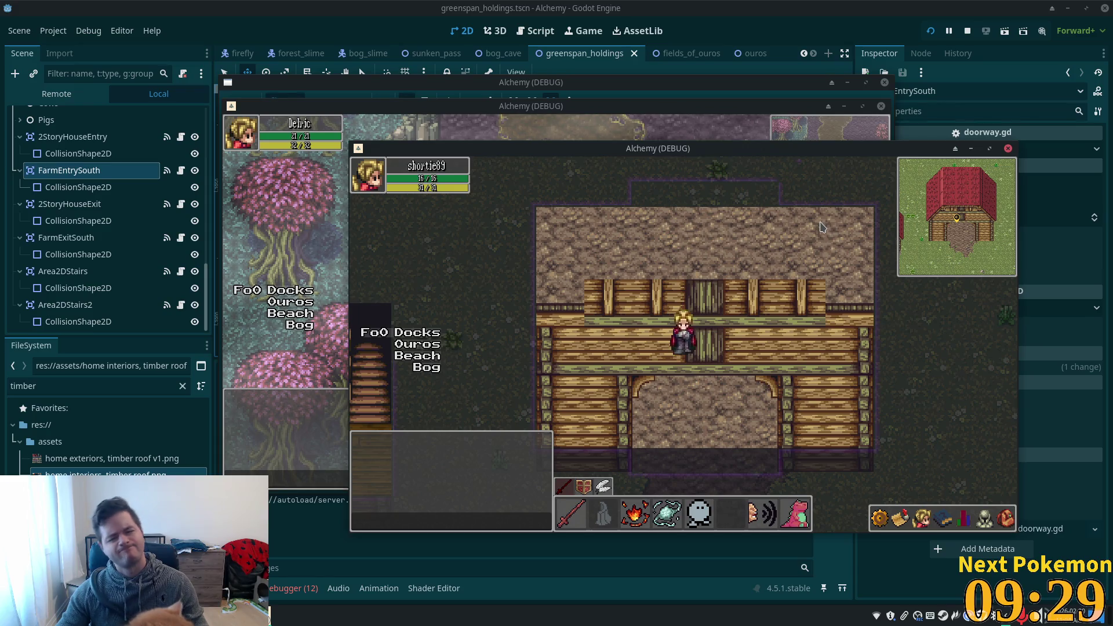
{"action": "key", "text": "Down"}
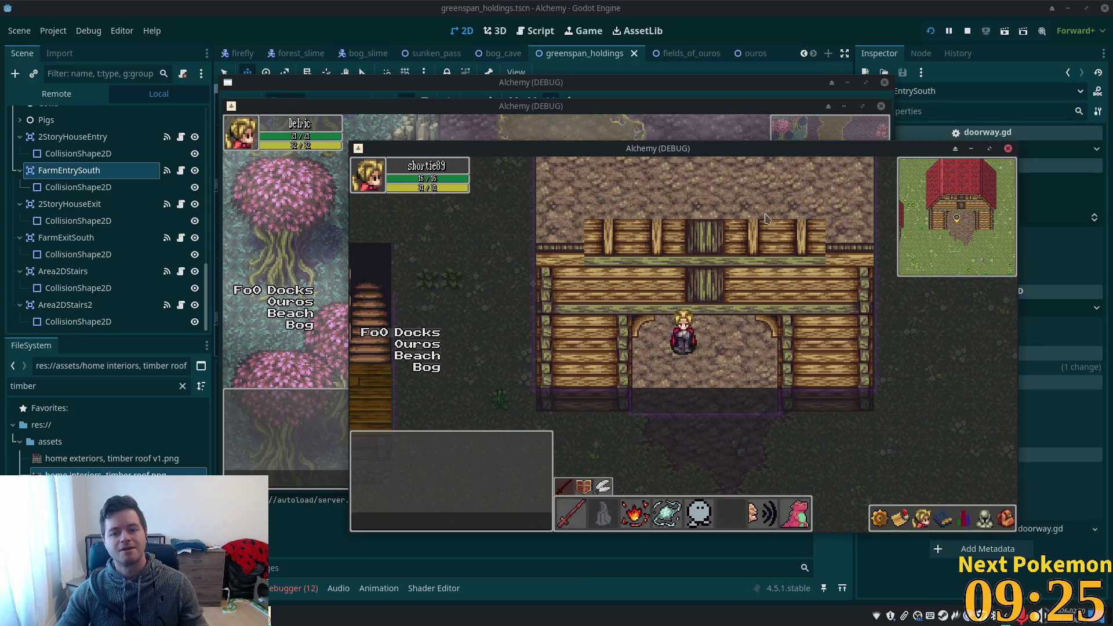
{"action": "key", "text": "Down"}
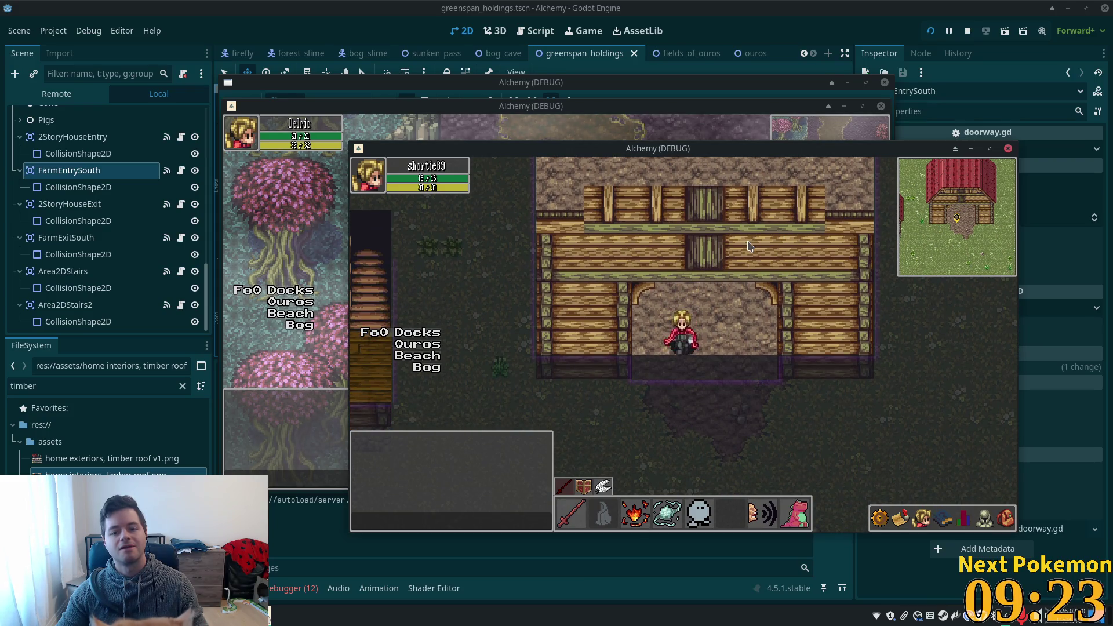
{"action": "key", "text": "Right"}
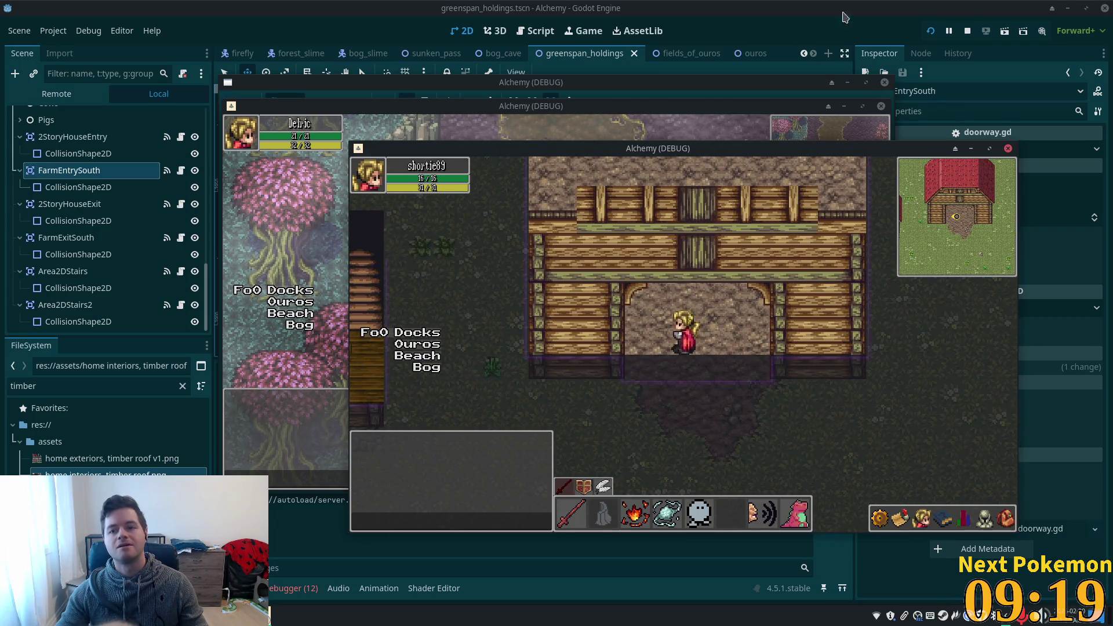
{"action": "key", "text": "F8"}
{"action": "scroll", "coordinate": [482, 233], "scroll_direction": "down", "scroll_amount": 4}
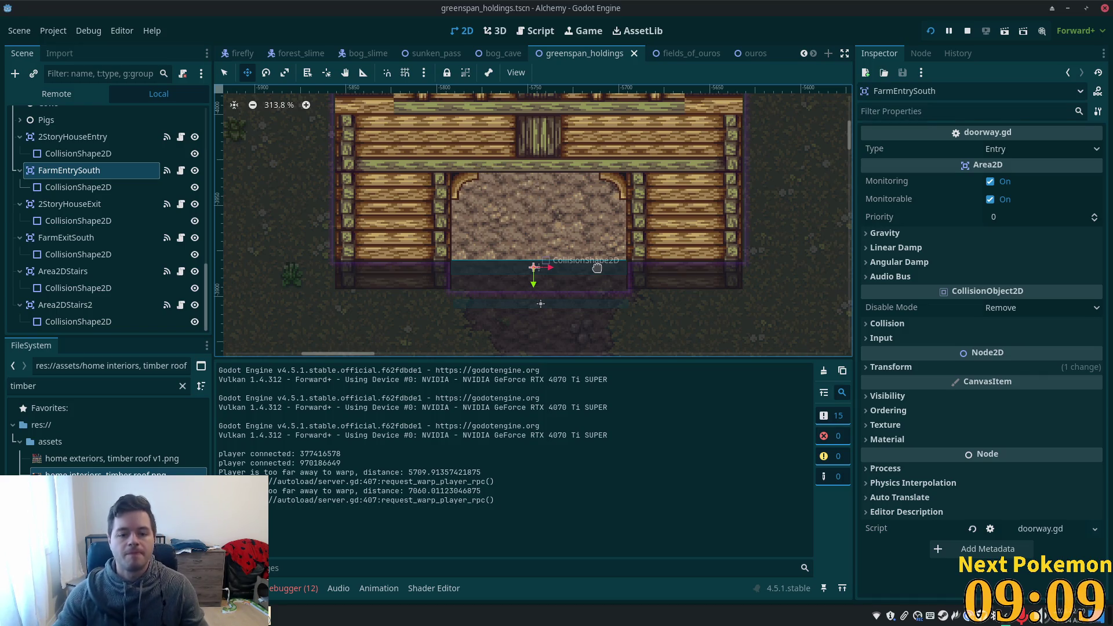
Select the Interior tile layer and pick tiles near the barn doorway.
{"action": "scroll", "coordinate": [93, 173], "scroll_direction": "up", "scroll_amount": 5}
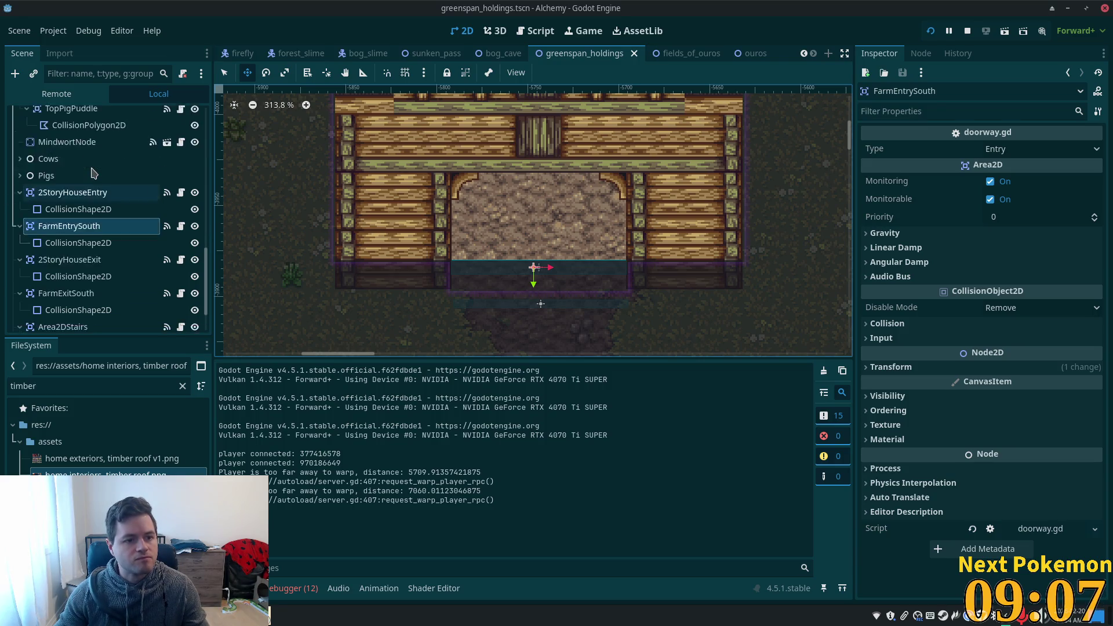
{"action": "scroll", "coordinate": [93, 172], "scroll_direction": "up", "scroll_amount": 10}
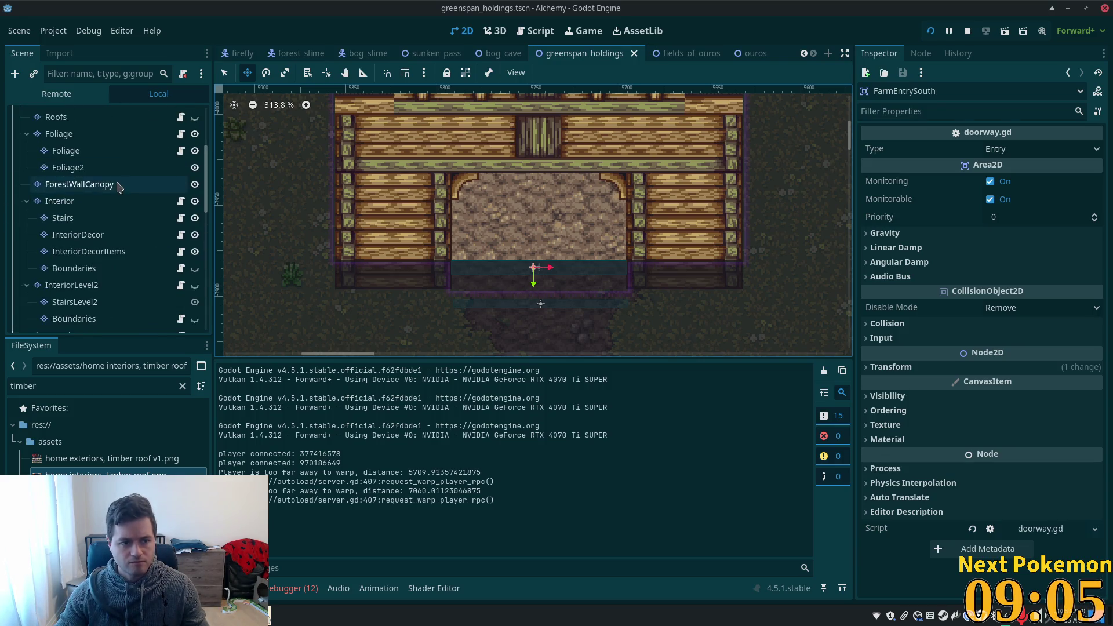
{"action": "scroll", "coordinate": [105, 183], "scroll_direction": "up", "scroll_amount": 2}
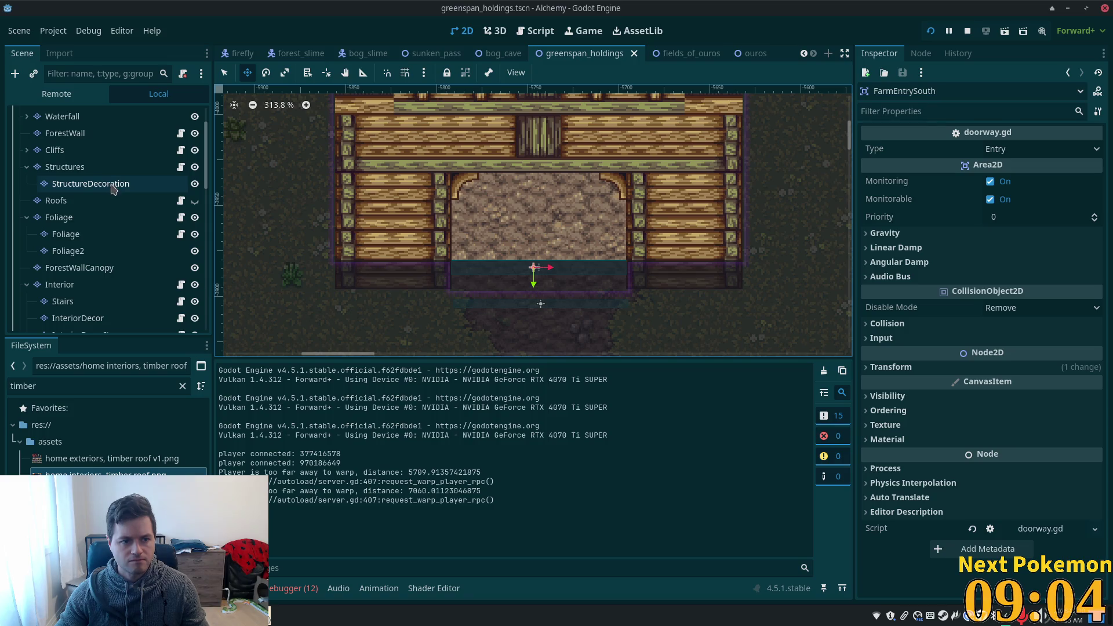
{"action": "left_click", "coordinate": [95, 285]}
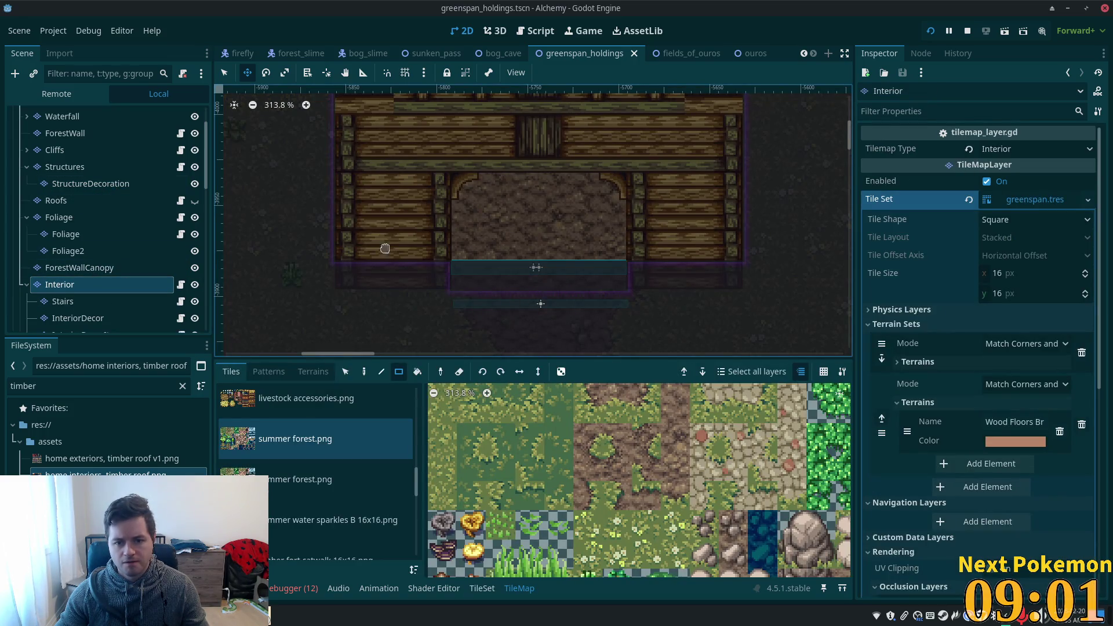
{"action": "left_click", "coordinate": [225, 73]}
{"action": "left_click", "coordinate": [346, 372]}
{"action": "left_click", "coordinate": [486, 275]}
Paint a teal strip of timber-roof tiles across the barn doorway and save the scene.
{"action": "scroll", "coordinate": [384, 490], "scroll_direction": "down", "scroll_amount": 1}
{"action": "scroll", "coordinate": [385, 490], "scroll_direction": "up", "scroll_amount": 3}
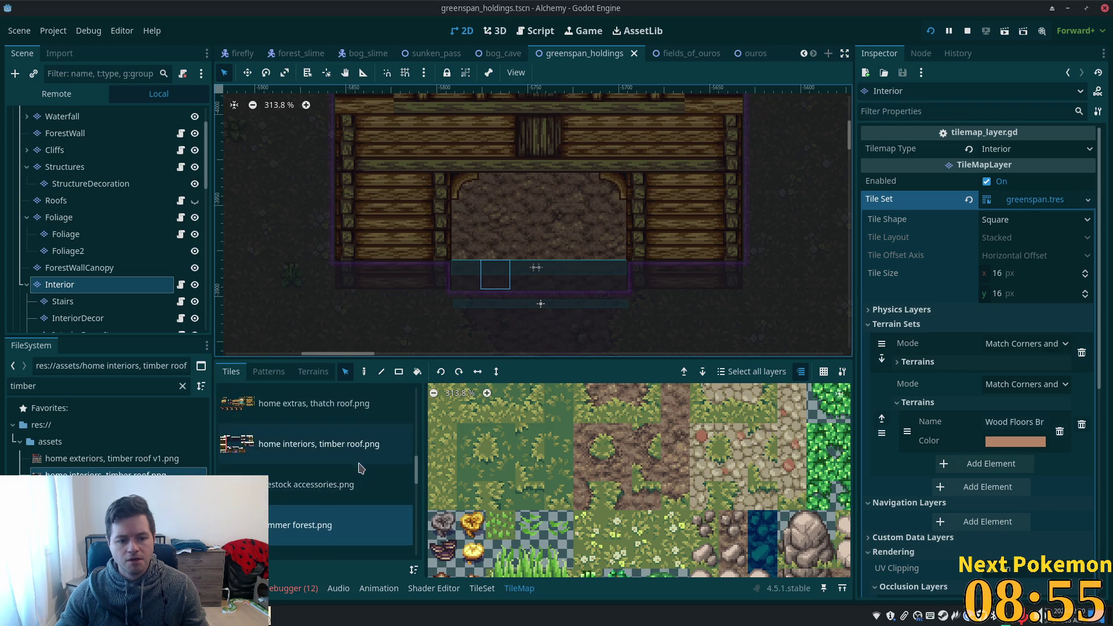
{"action": "left_click", "coordinate": [357, 464]}
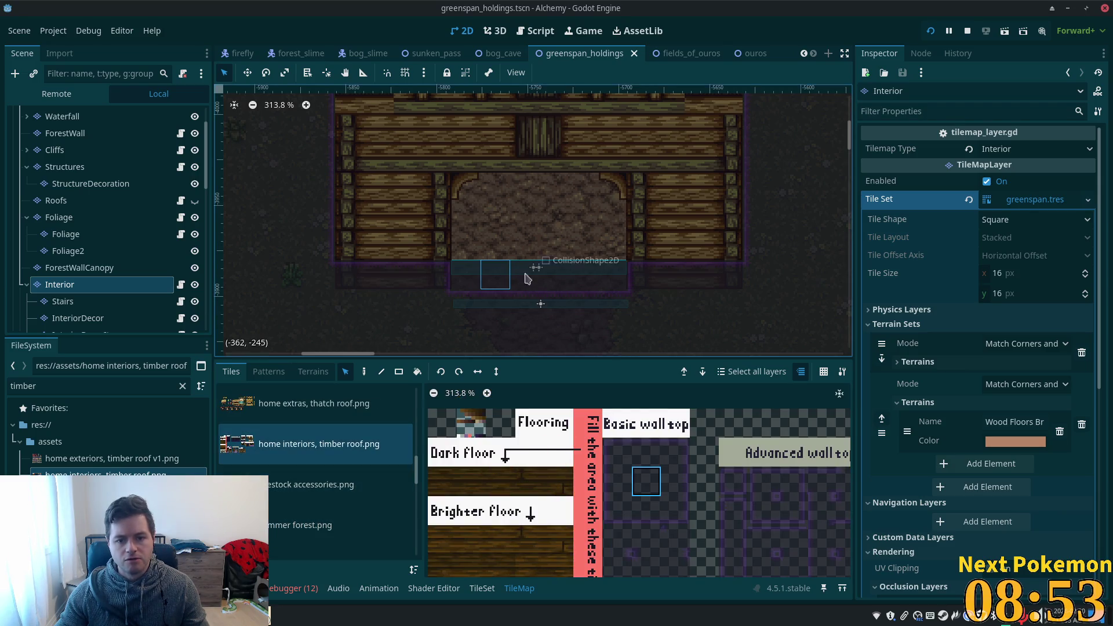
{"action": "left_click_drag", "start_coordinate": [604, 280], "coordinate": [473, 282]}
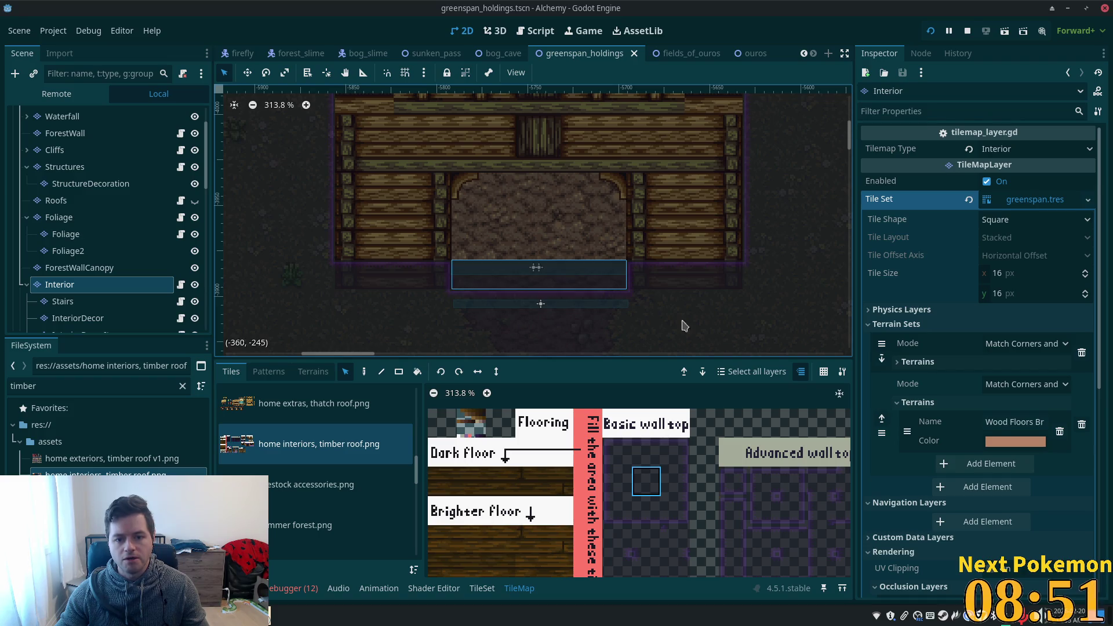
{"action": "left_click", "coordinate": [364, 372]}
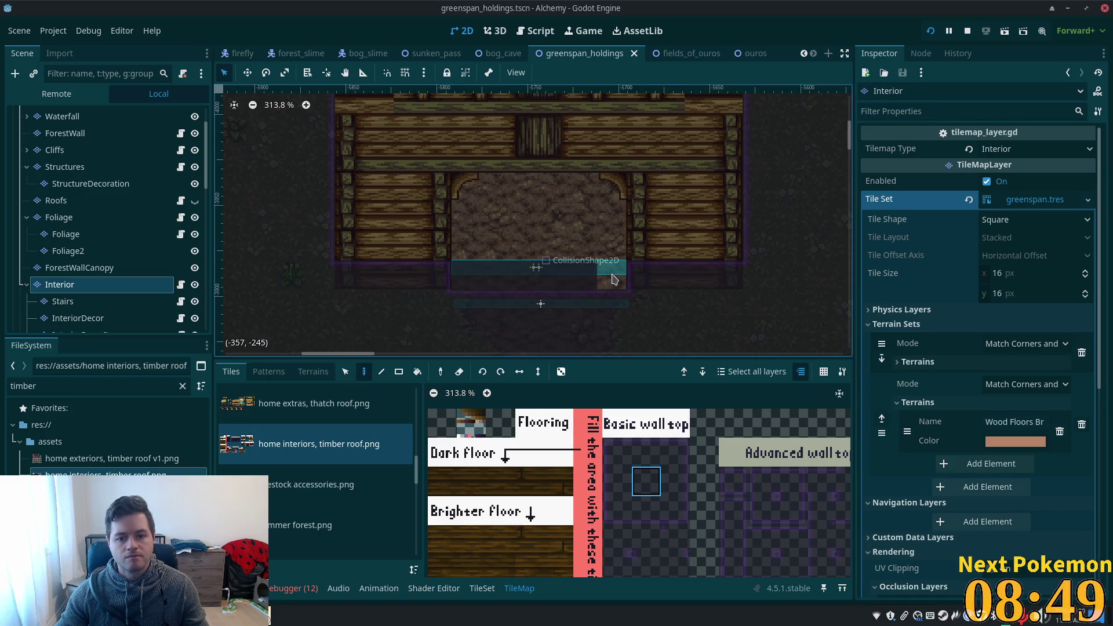
{"action": "left_click", "coordinate": [469, 277]}
{"action": "key", "text": "ctrl+s"}
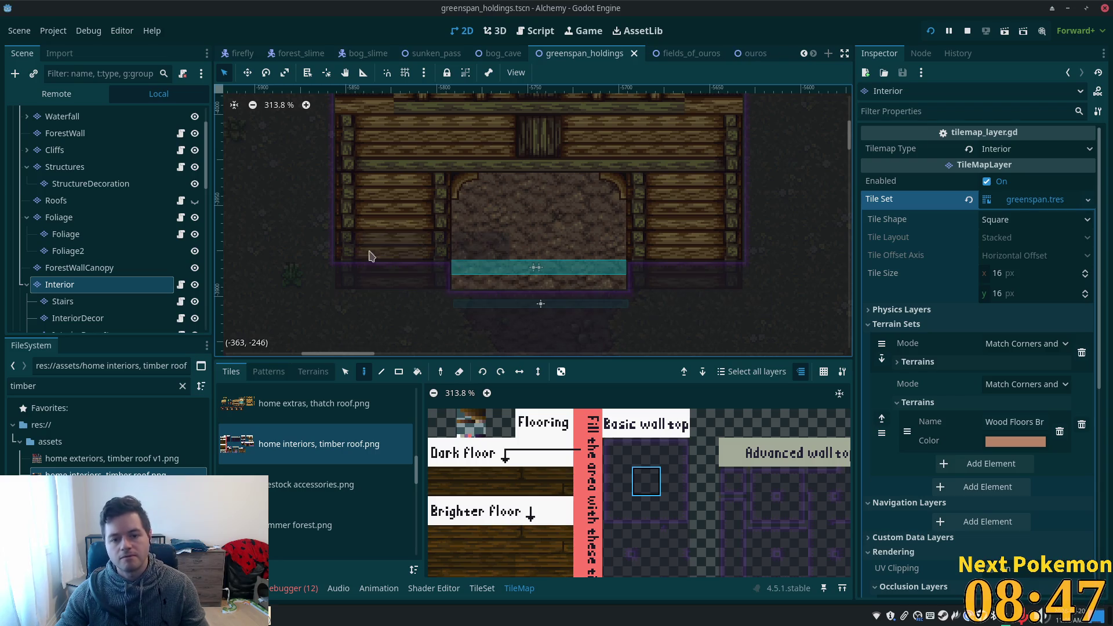
Select the FarmEntrySouth trigger in the Scene tree.
{"action": "scroll", "coordinate": [209, 174], "scroll_direction": "down", "scroll_amount": 4}
{"action": "scroll", "coordinate": [209, 192], "scroll_direction": "down", "scroll_amount": 10}
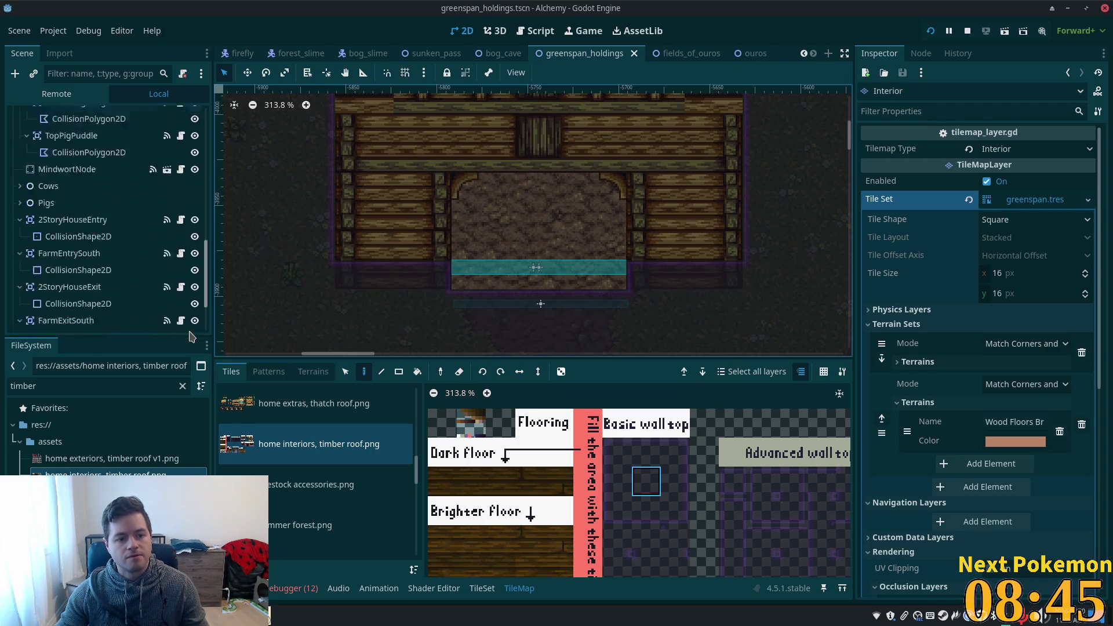
{"action": "left_click", "coordinate": [65, 177]}
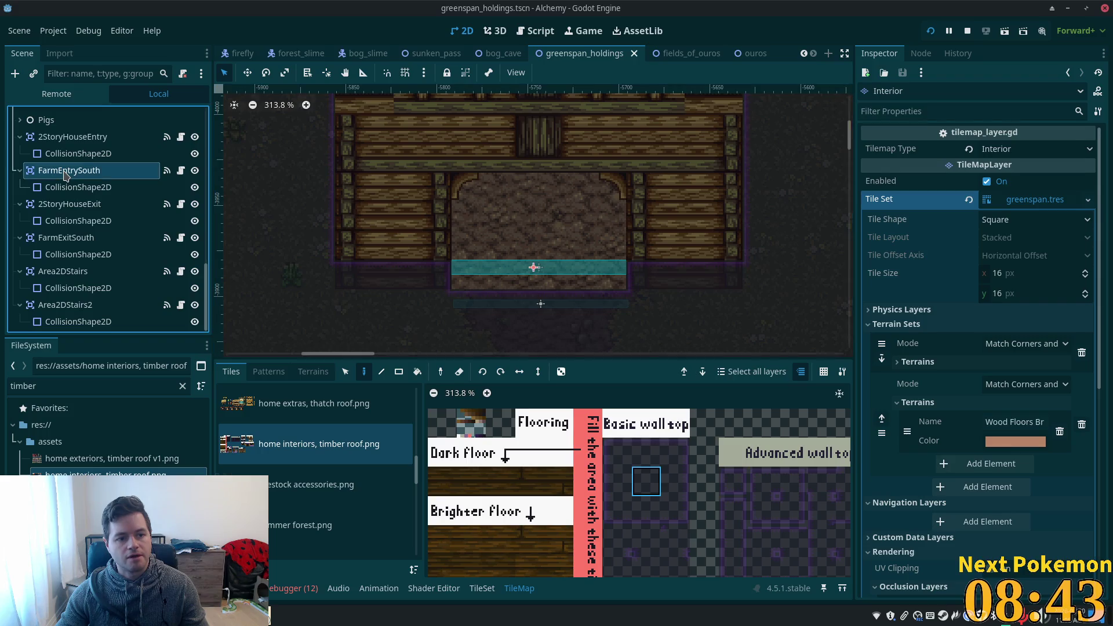
Move FarmEntrySouth below 2StoryHouseExit in the Scene tree and inspect FarmExitSouth.
{"action": "left_click_drag", "start_coordinate": [58, 171], "coordinate": [47, 234]}
{"action": "left_click", "coordinate": [66, 239]}
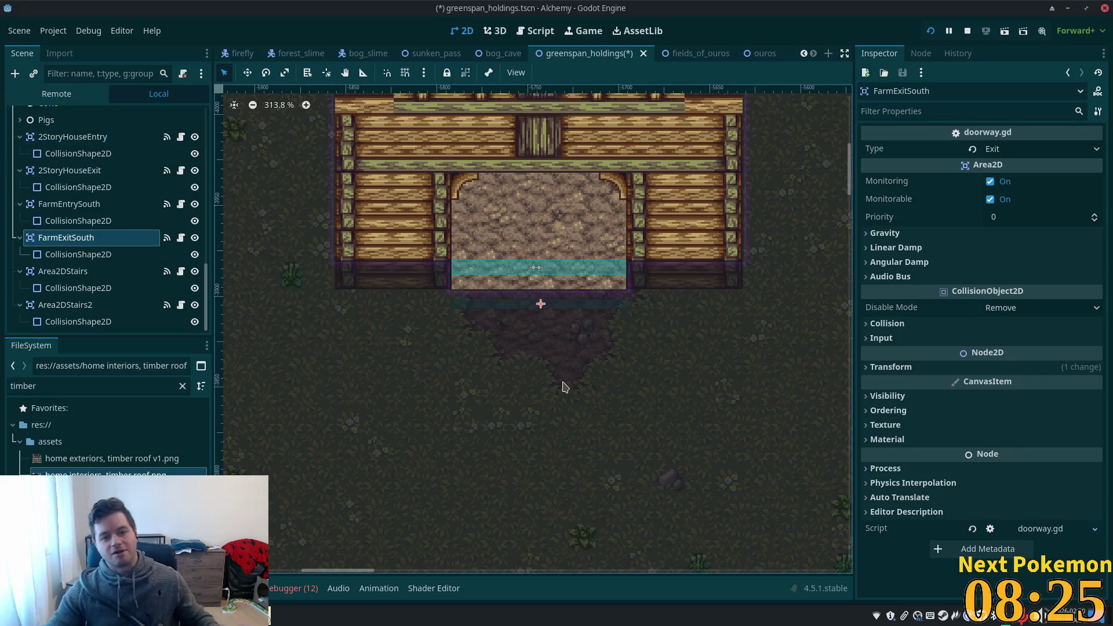
{"action": "scroll", "coordinate": [557, 353], "scroll_direction": "up", "scroll_amount": 2}
{"action": "scroll", "coordinate": [553, 351], "scroll_direction": "down", "scroll_amount": 5}
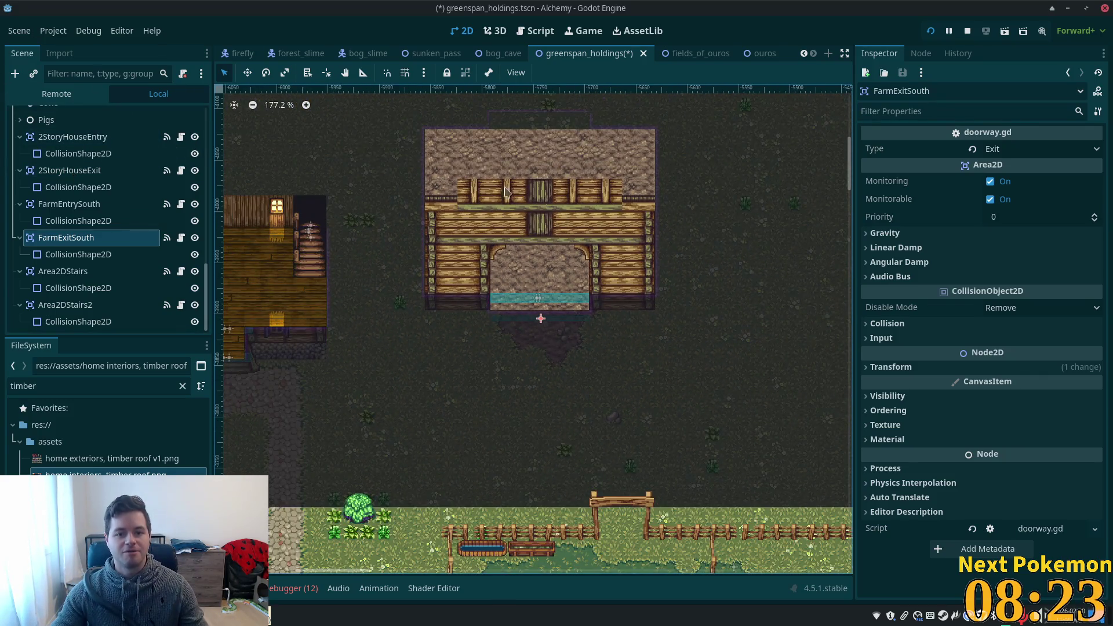
{"action": "scroll", "coordinate": [492, 213], "scroll_direction": "down", "scroll_amount": 1}
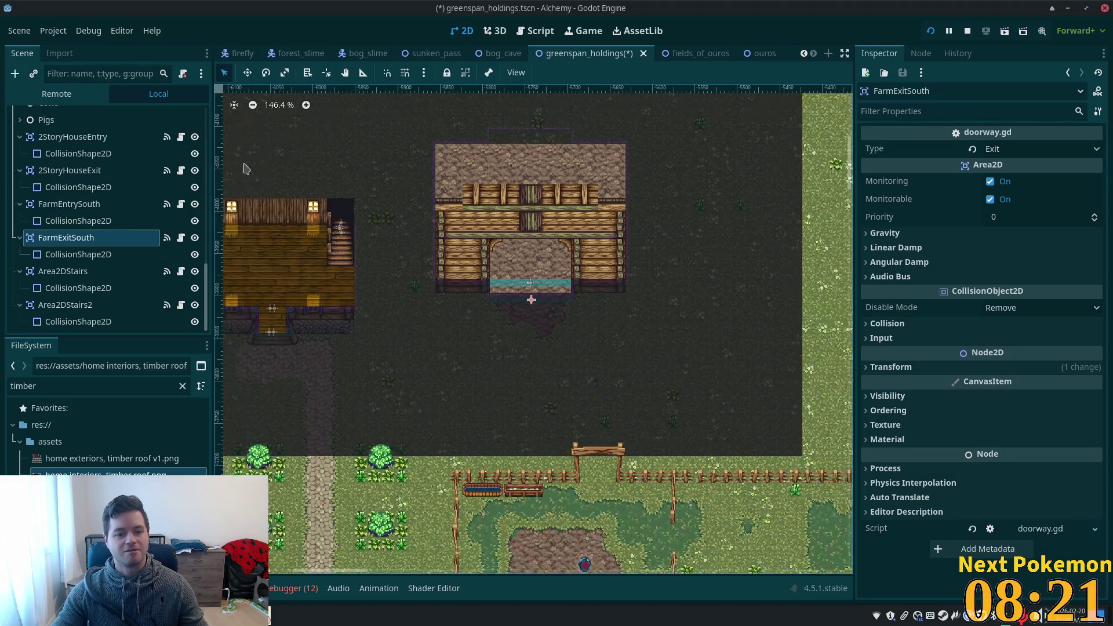
{"action": "scroll", "coordinate": [139, 168], "scroll_direction": "up", "scroll_amount": 5}
{"action": "scroll", "coordinate": [140, 168], "scroll_direction": "up", "scroll_amount": 8}
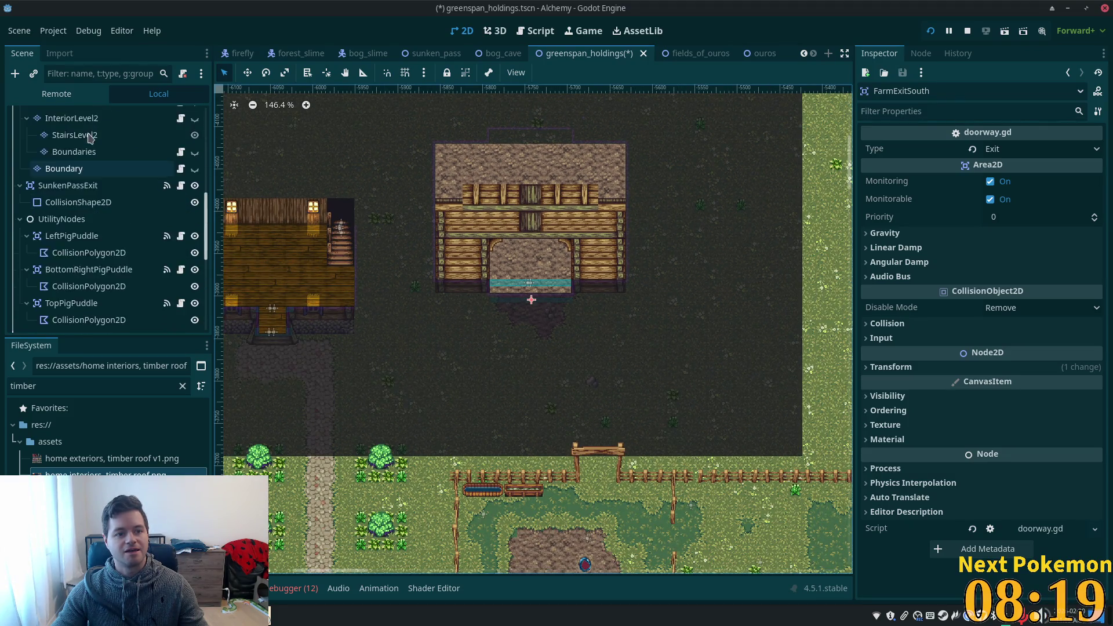
Box-select the barn's tiles on the Structures tile layer.
{"action": "left_click", "coordinate": [64, 173]}
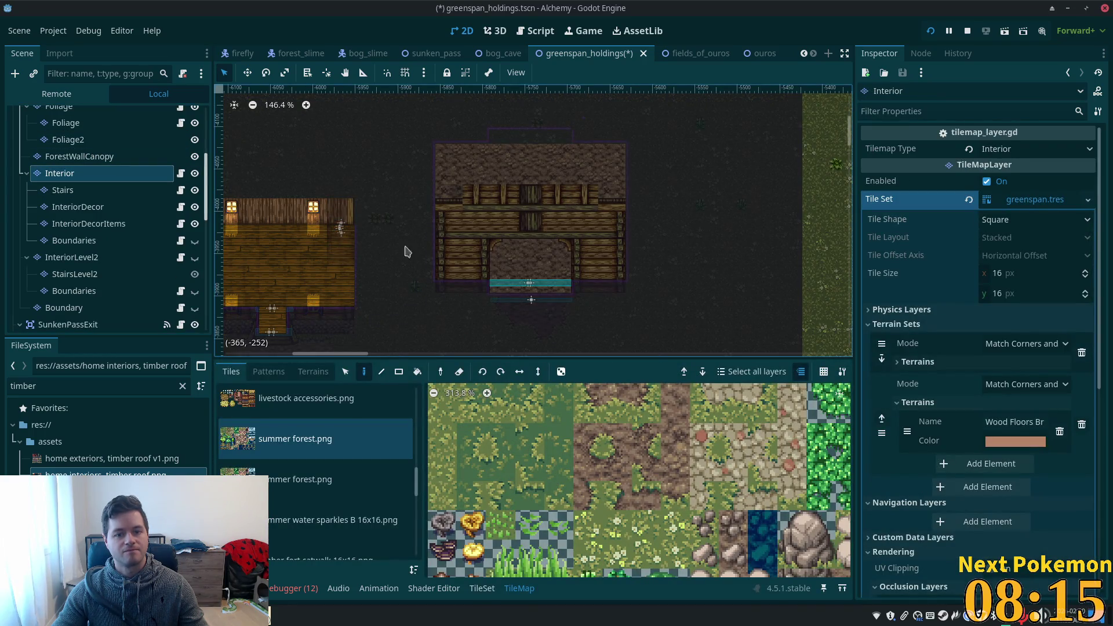
{"action": "left_click", "coordinate": [345, 372]}
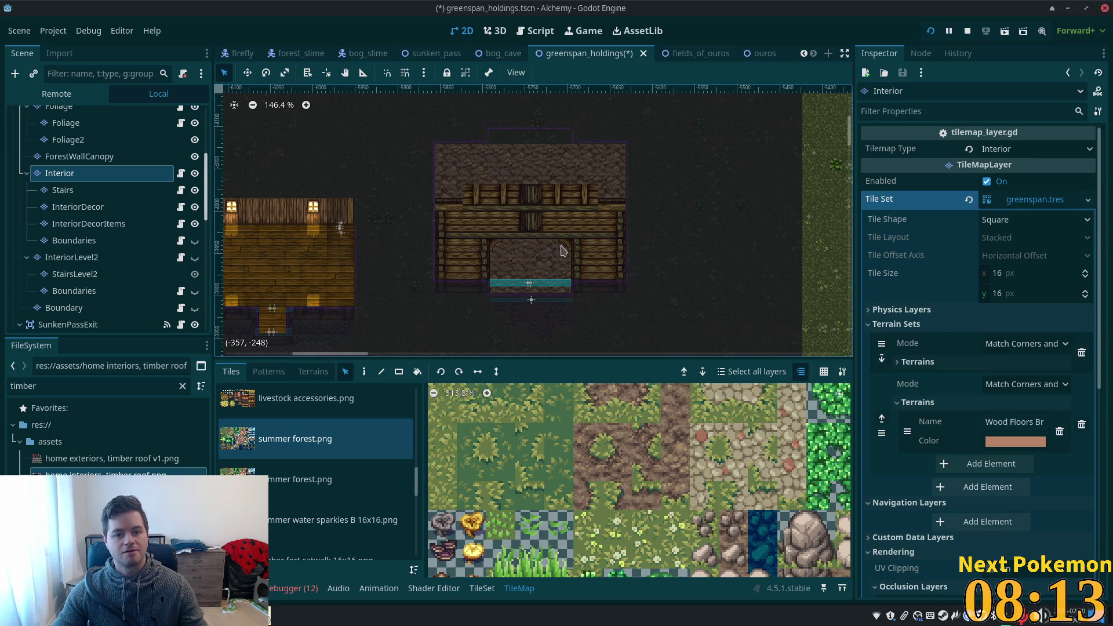
{"action": "scroll", "coordinate": [93, 220], "scroll_direction": "up", "scroll_amount": 5}
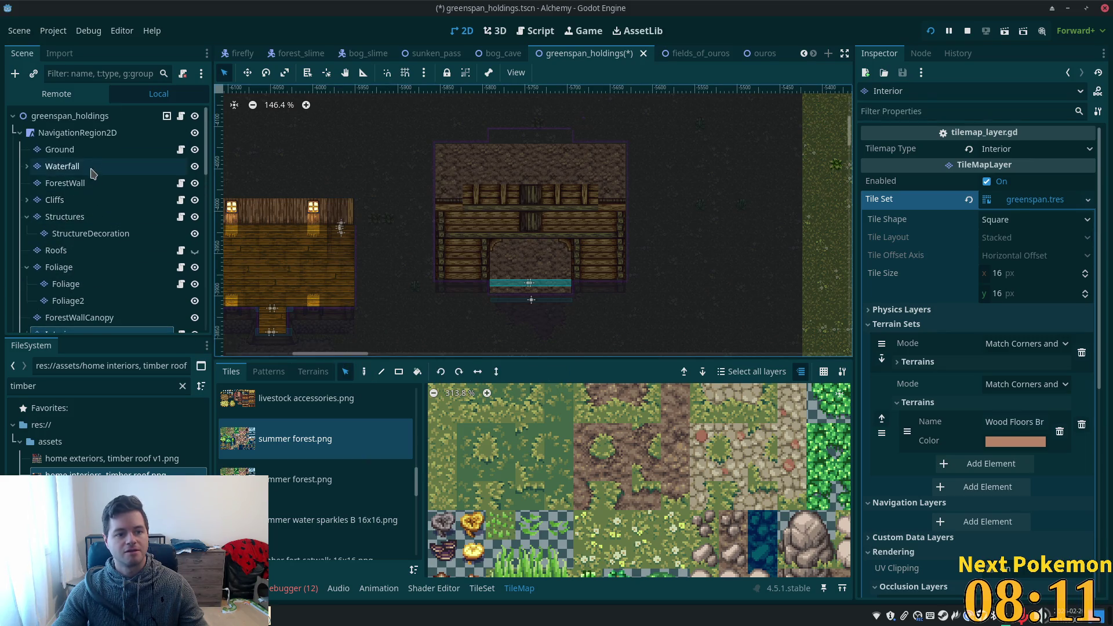
{"action": "left_click", "coordinate": [65, 217]}
{"action": "left_click_drag", "start_coordinate": [436, 186], "coordinate": [624, 293]}
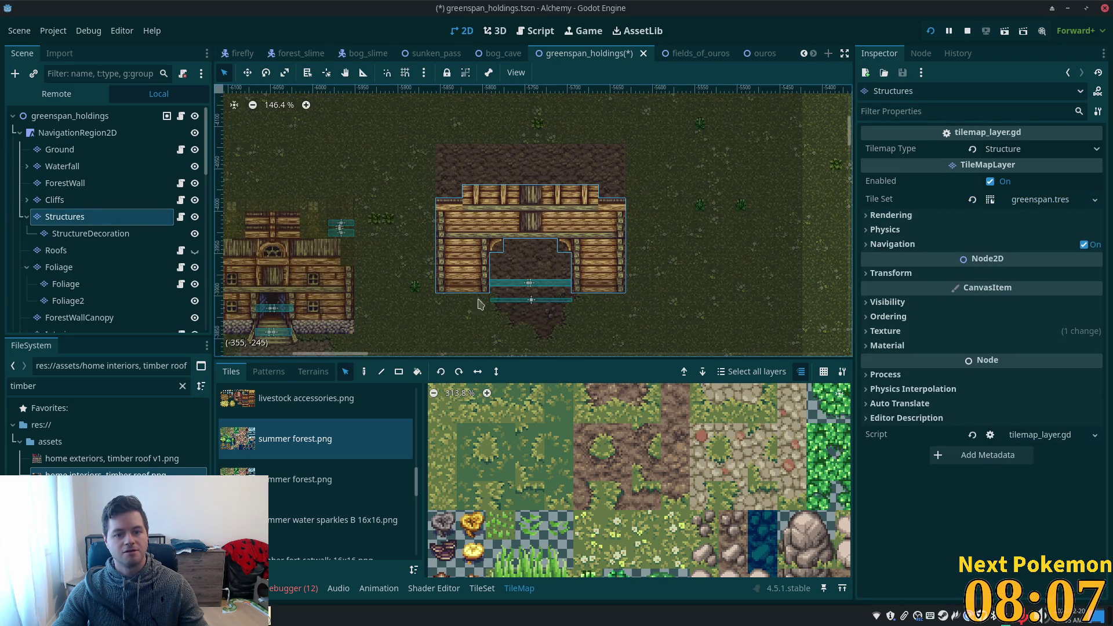
{"action": "scroll", "coordinate": [740, 134], "scroll_direction": "down", "scroll_amount": 3}
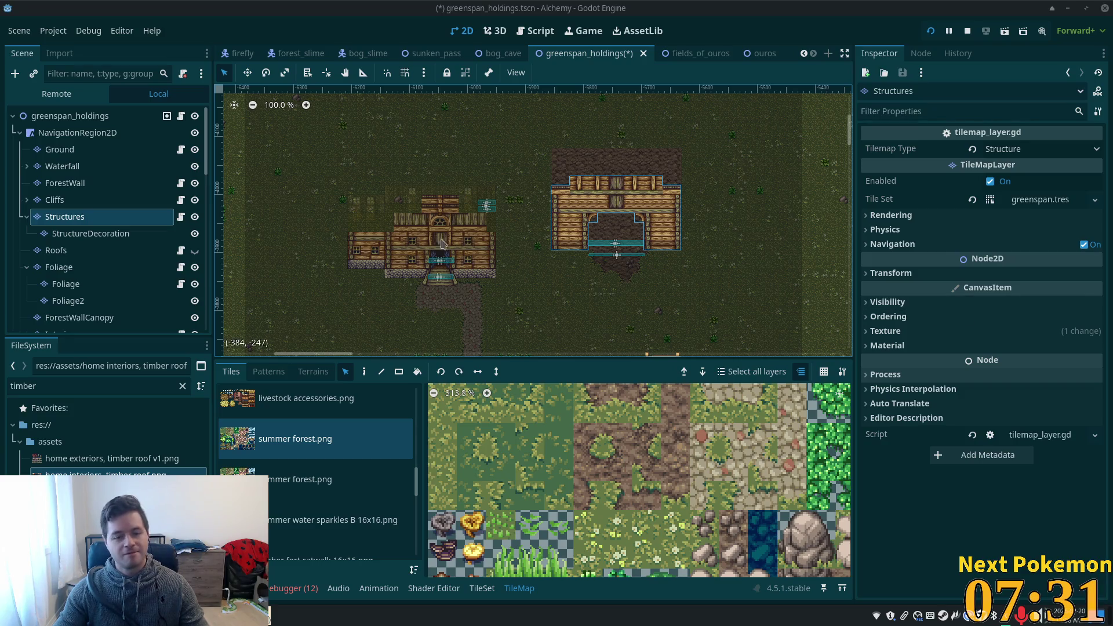
Look over the barns in the viewport, then save and run the project to test the barn.
{"action": "scroll", "coordinate": [615, 241], "scroll_direction": "up", "scroll_amount": 3}
{"action": "scroll", "coordinate": [535, 260], "scroll_direction": "up", "scroll_amount": 4}
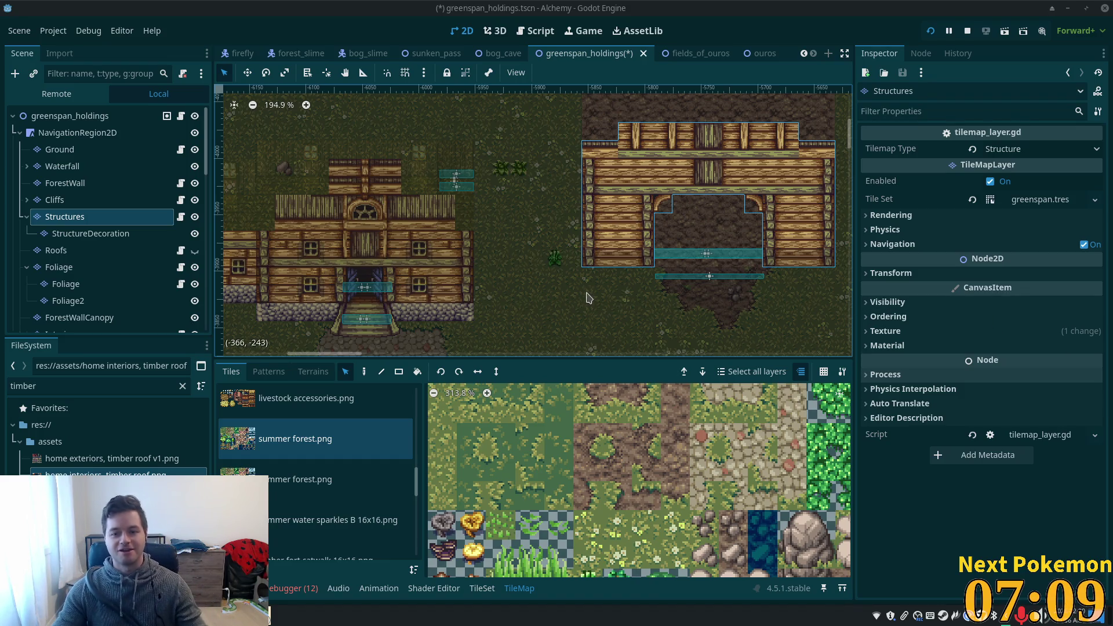
{"action": "scroll", "coordinate": [596, 301], "scroll_direction": "down", "scroll_amount": 2}
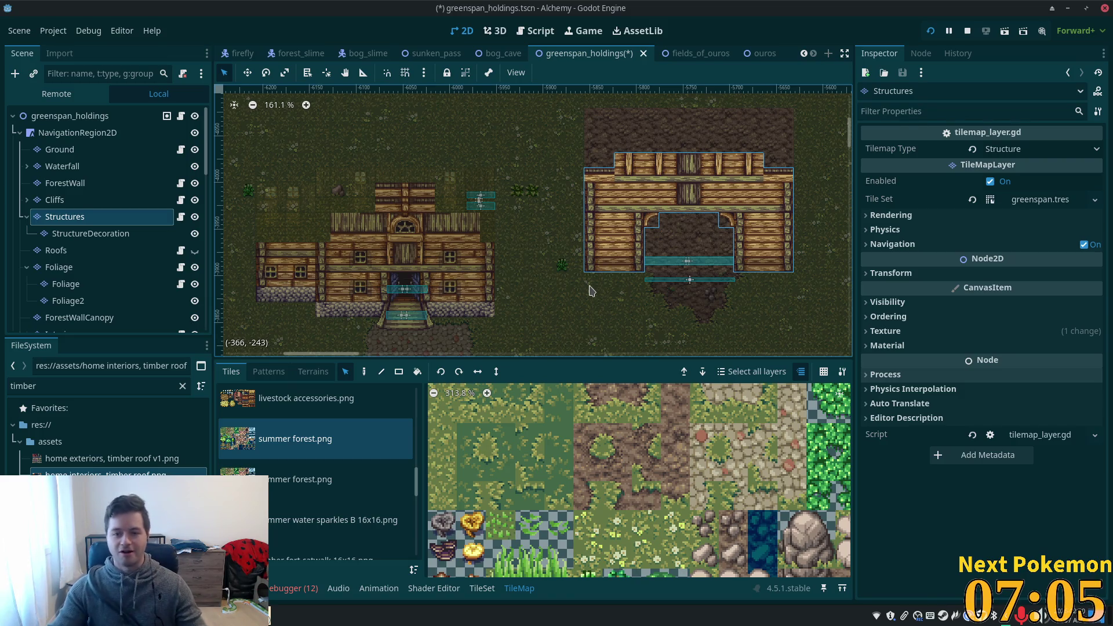
{"action": "scroll", "coordinate": [574, 280], "scroll_direction": "up", "scroll_amount": 3}
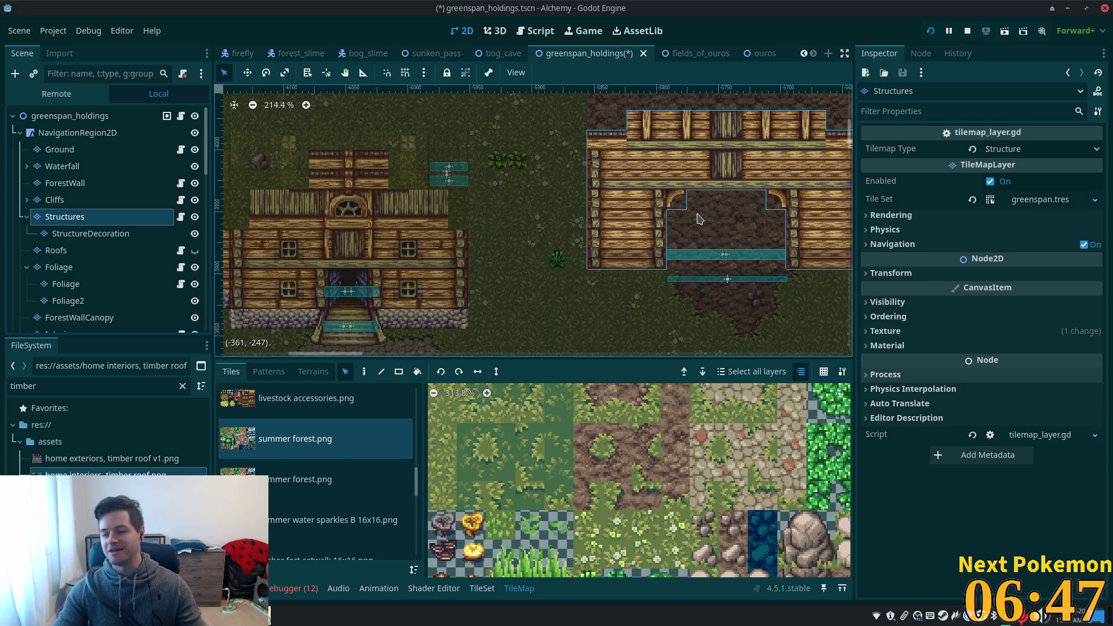
{"action": "scroll", "coordinate": [680, 239], "scroll_direction": "up", "scroll_amount": 1}
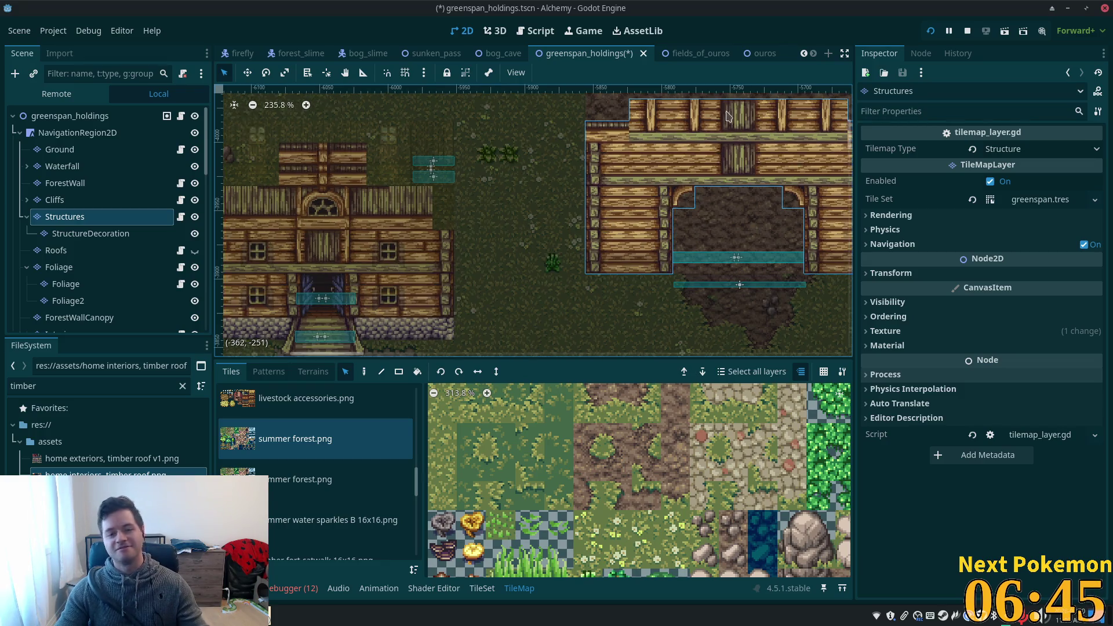
{"action": "scroll", "coordinate": [539, 203], "scroll_direction": "down", "scroll_amount": 2}
{"action": "left_click", "coordinate": [931, 31]}
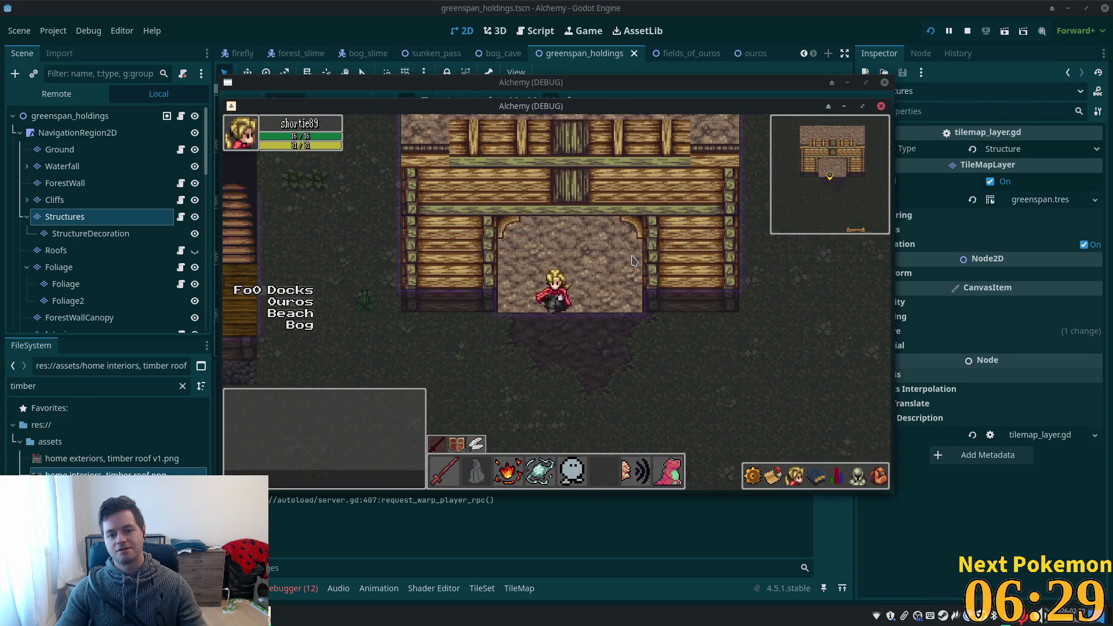
Walk the character left inside the barn, then stop the game with F8.
{"action": "key", "text": "a"}
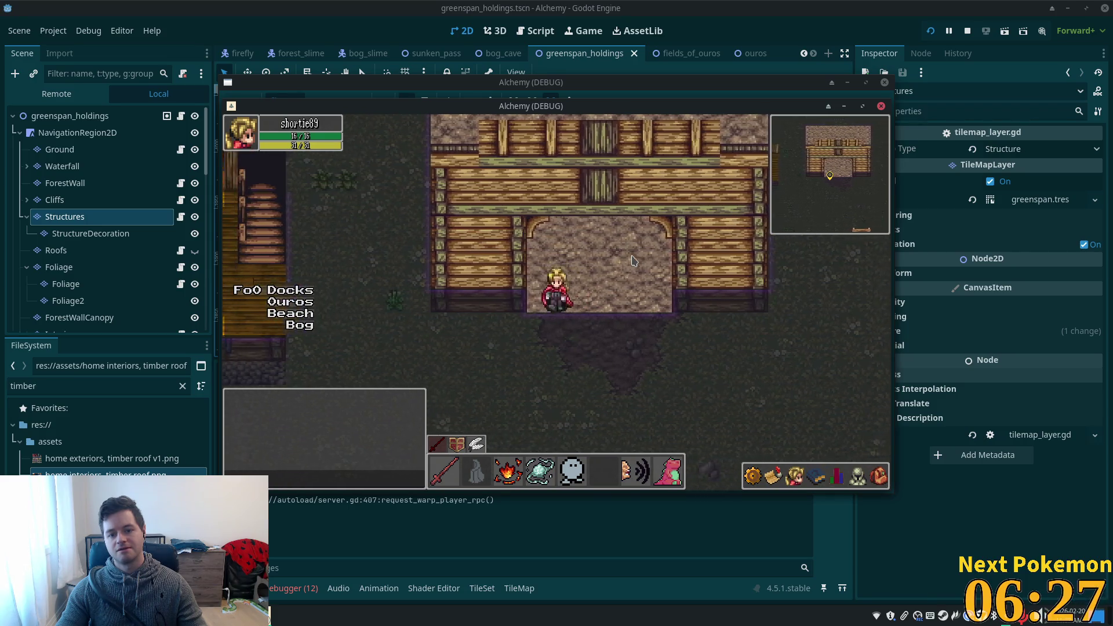
{"action": "key", "text": "F8"}
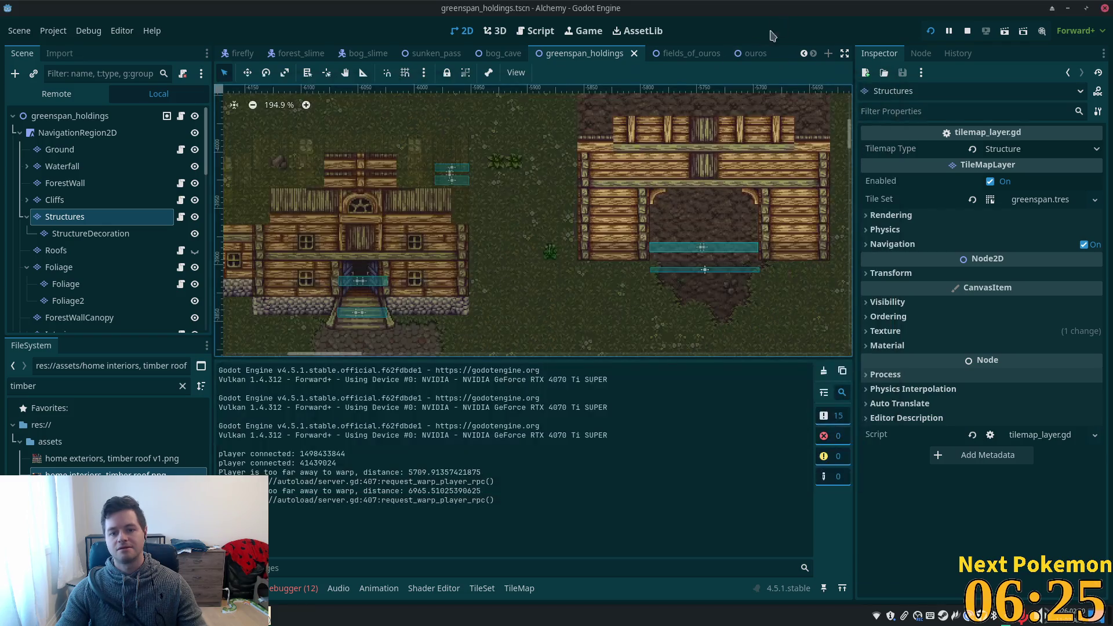
Hide the Structures layer and select the Interior tile layer.
{"action": "scroll", "coordinate": [700, 289], "scroll_direction": "up", "scroll_amount": 4}
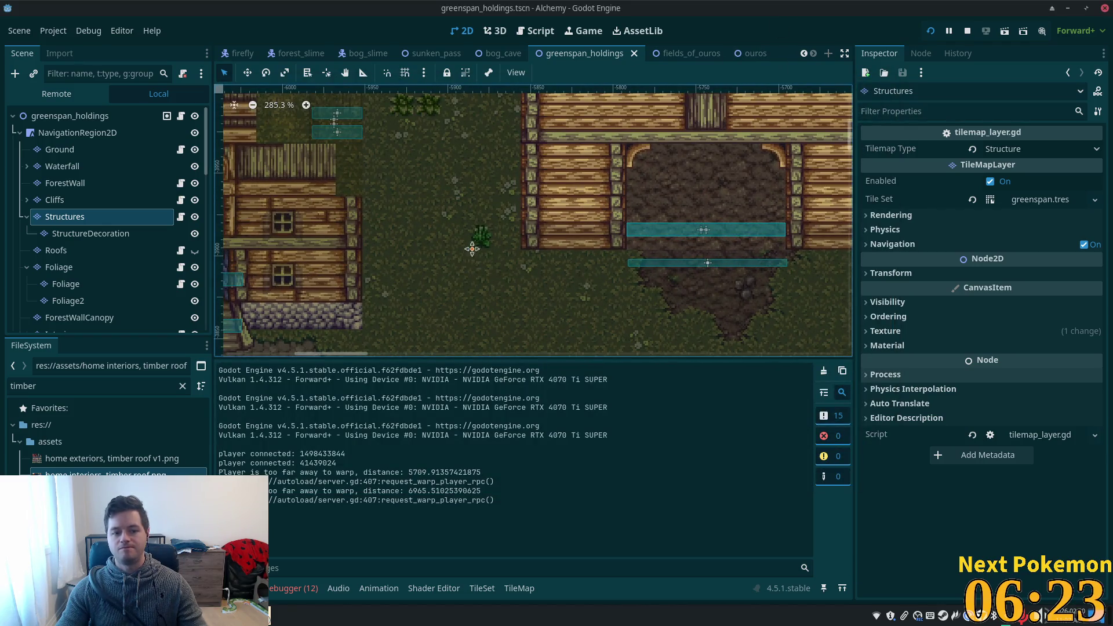
{"action": "left_click_drag", "start_coordinate": [472, 242], "coordinate": [761, 258]}
{"action": "scroll", "coordinate": [139, 267], "scroll_direction": "down", "scroll_amount": 3}
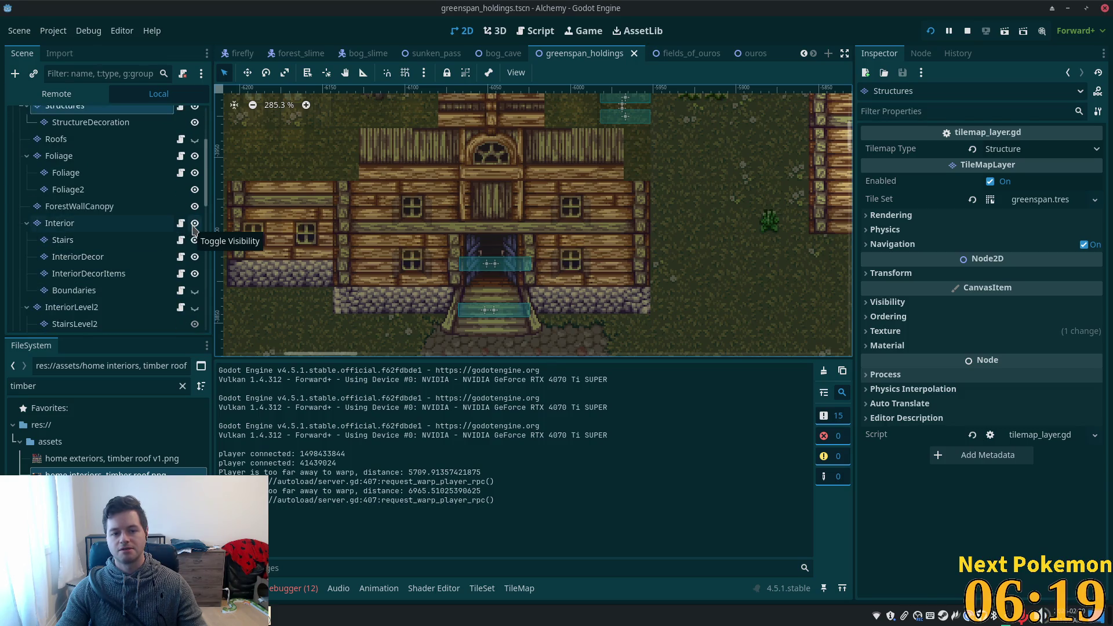
{"action": "scroll", "coordinate": [584, 261], "scroll_direction": "down", "scroll_amount": 3}
{"action": "scroll", "coordinate": [440, 215], "scroll_direction": "up", "scroll_amount": 2}
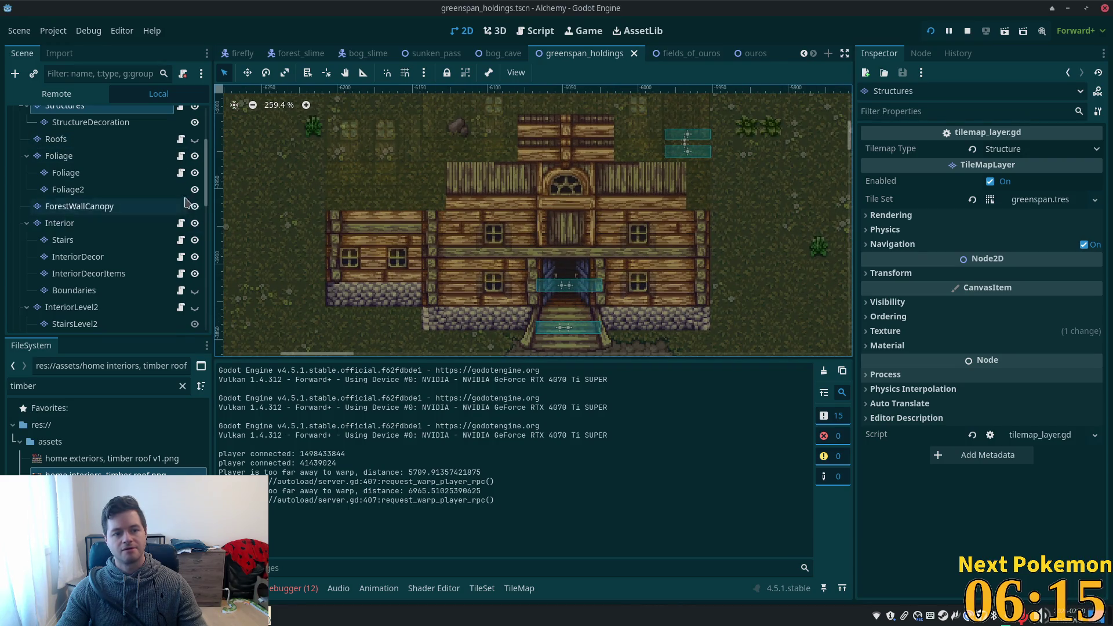
{"action": "scroll", "coordinate": [188, 216], "scroll_direction": "up", "scroll_amount": 3}
{"action": "left_click", "coordinate": [196, 218]}
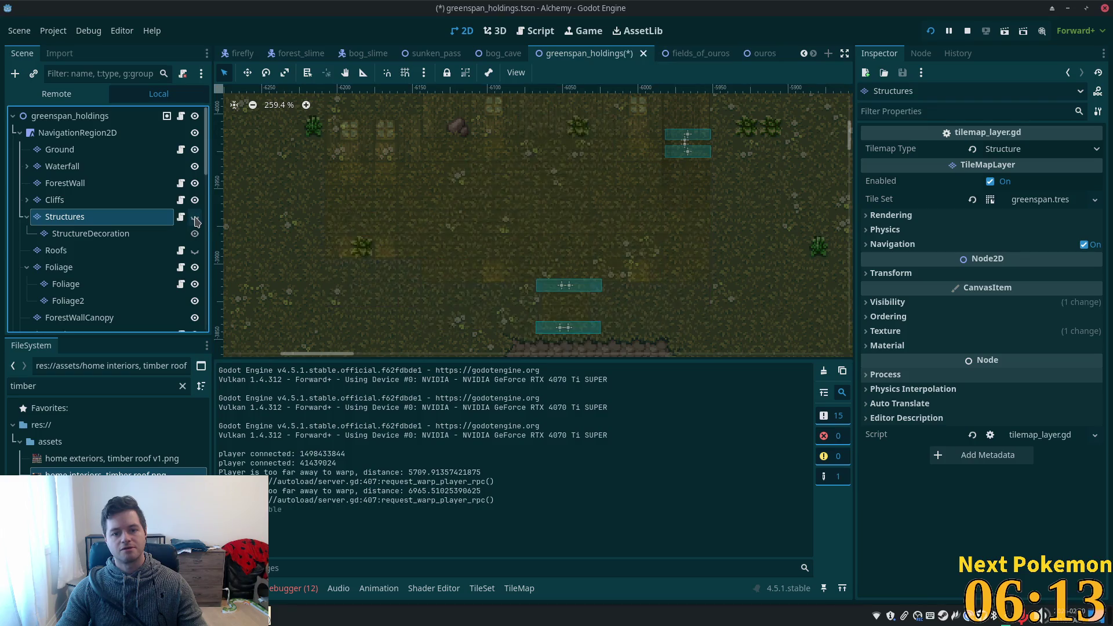
{"action": "left_click", "coordinate": [107, 268]}
{"action": "scroll", "coordinate": [101, 278], "scroll_direction": "down", "scroll_amount": 2}
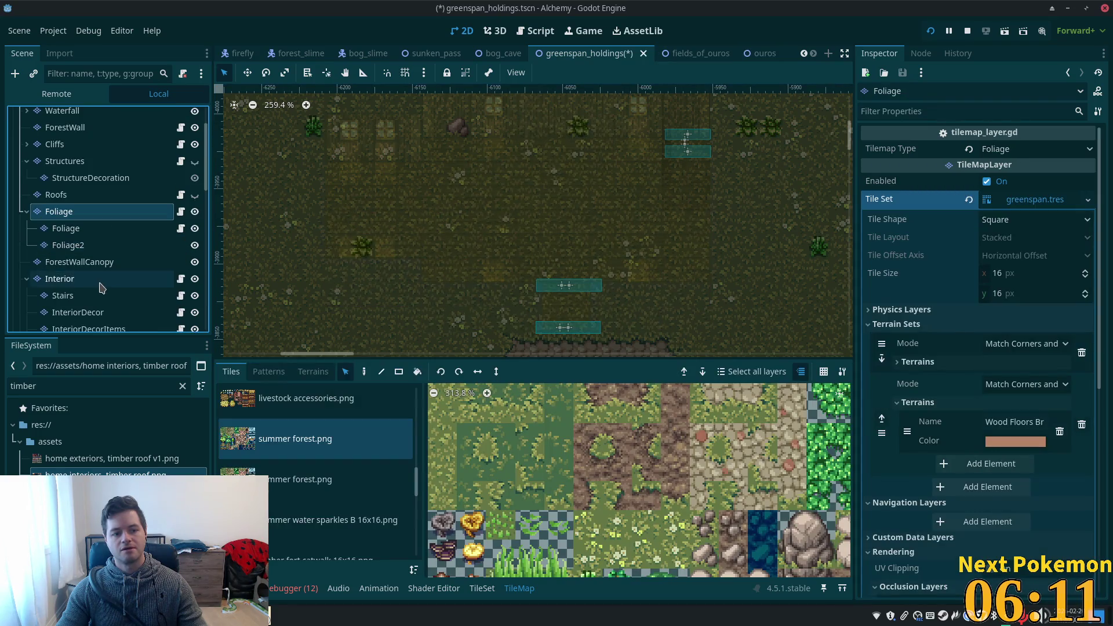
{"action": "left_click", "coordinate": [94, 282]}
Nudge the FarmExitSouth trigger 7 px up to the doorway's bottom edge and save.
{"action": "scroll", "coordinate": [442, 191], "scroll_direction": "down", "scroll_amount": 3}
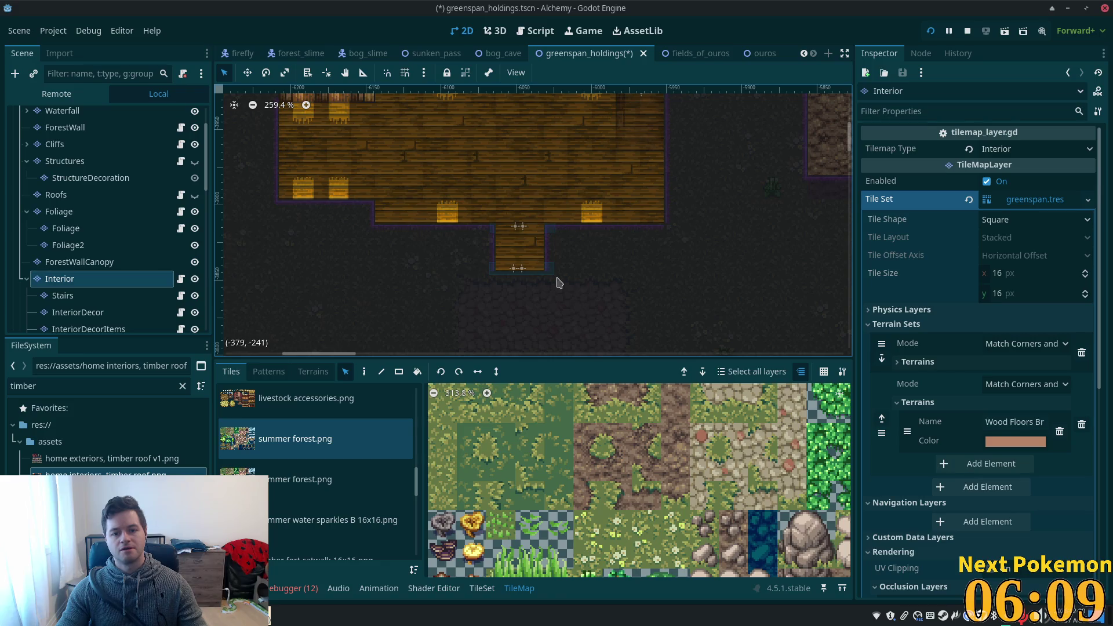
{"action": "scroll", "coordinate": [579, 255], "scroll_direction": "right", "scroll_amount": 8}
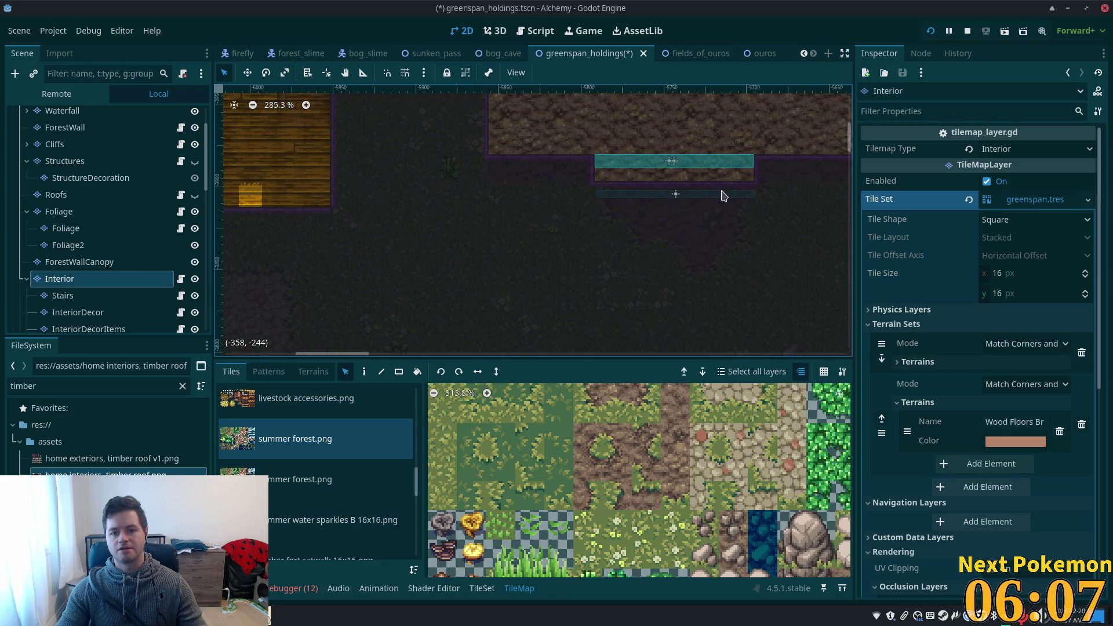
{"action": "scroll", "coordinate": [652, 260], "scroll_direction": "up", "scroll_amount": 5}
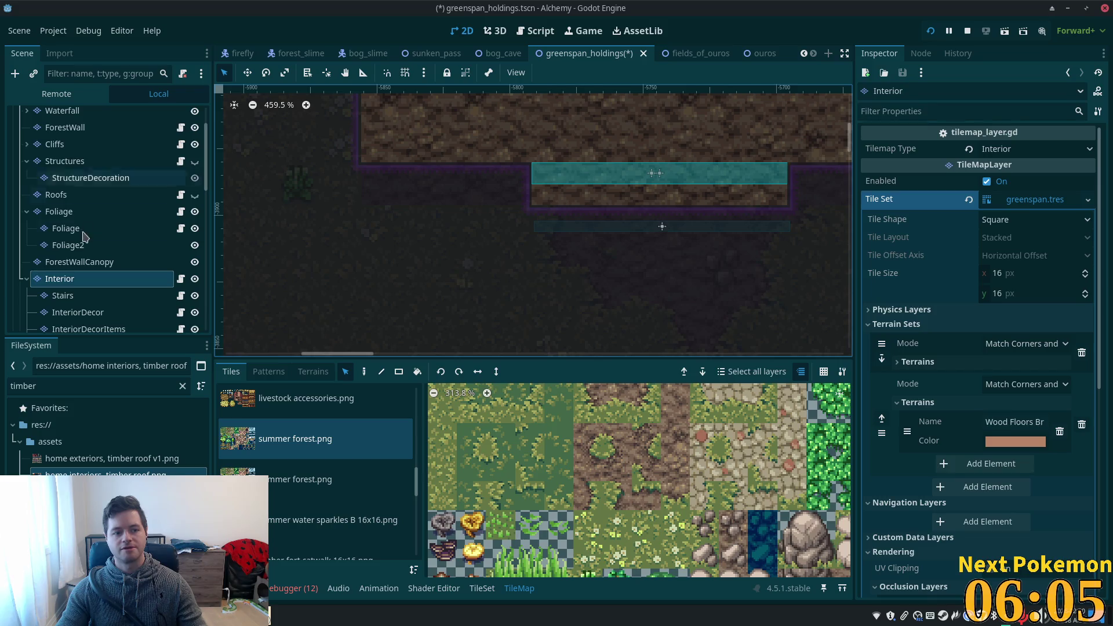
{"action": "scroll", "coordinate": [192, 200], "scroll_direction": "down", "scroll_amount": 3}
{"action": "left_click_drag", "start_coordinate": [207, 199], "coordinate": [203, 263]}
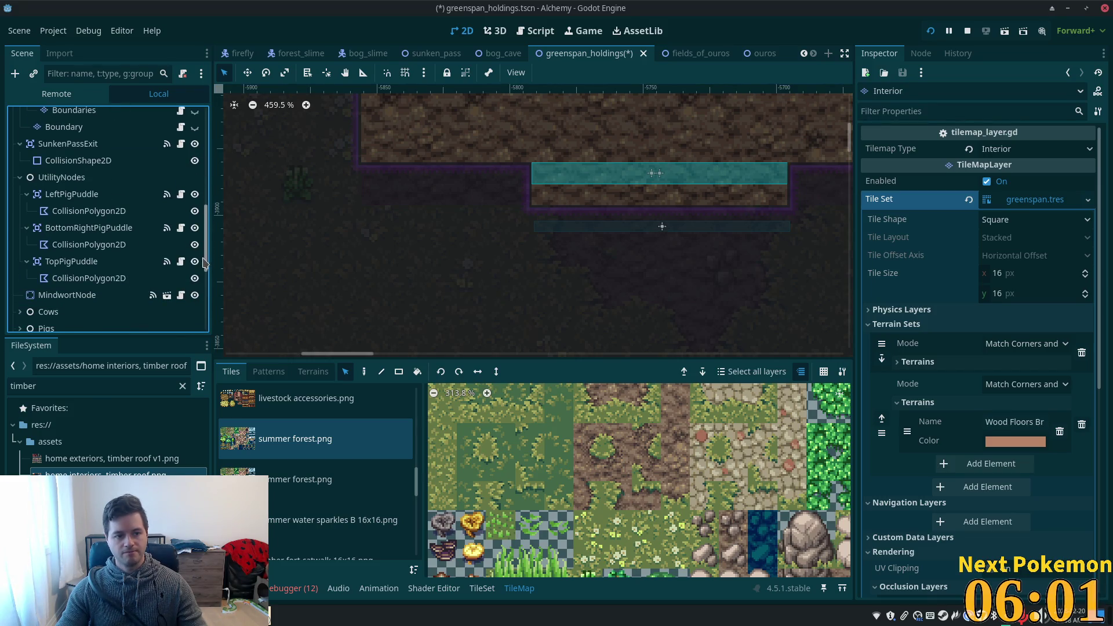
{"action": "scroll", "coordinate": [101, 281], "scroll_direction": "down", "scroll_amount": 5}
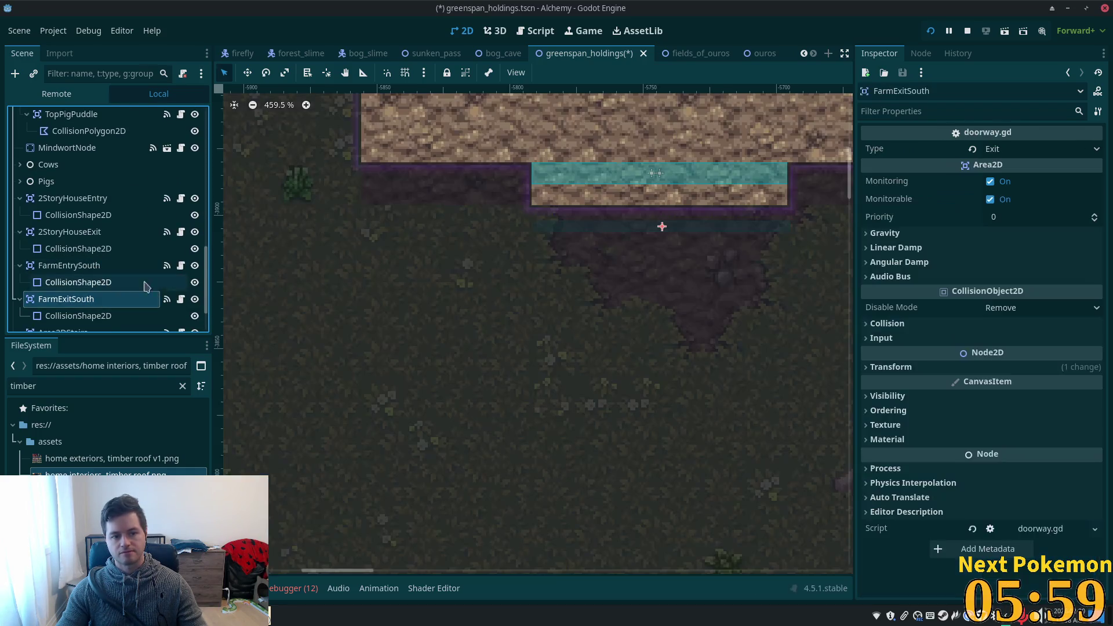
{"action": "left_click", "coordinate": [81, 298]}
{"action": "left_click", "coordinate": [115, 267]}
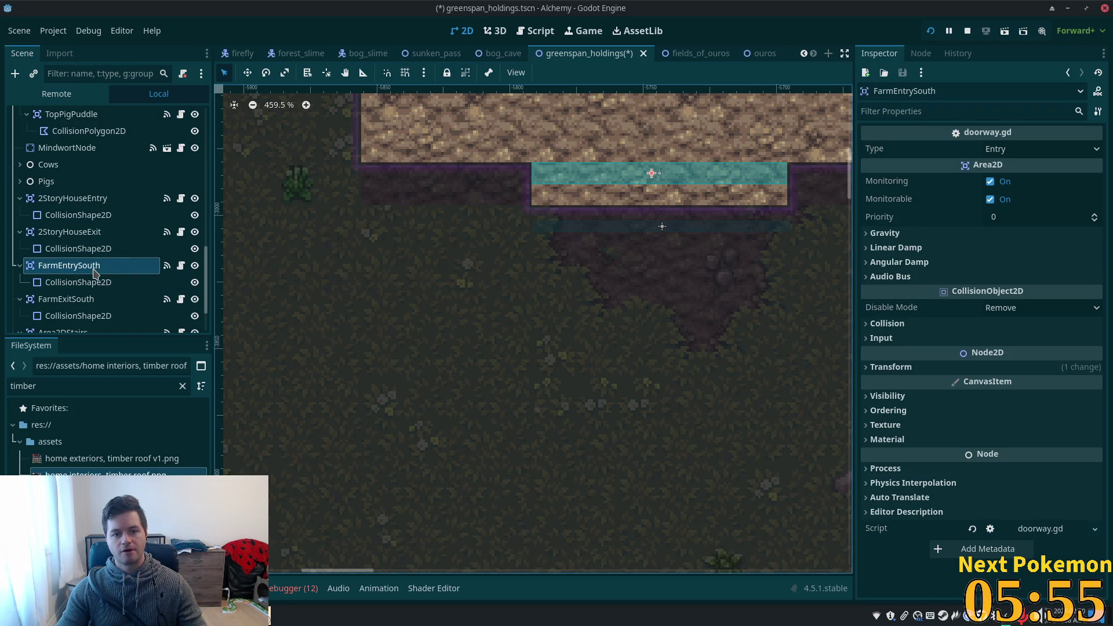
{"action": "left_click", "coordinate": [83, 299]}
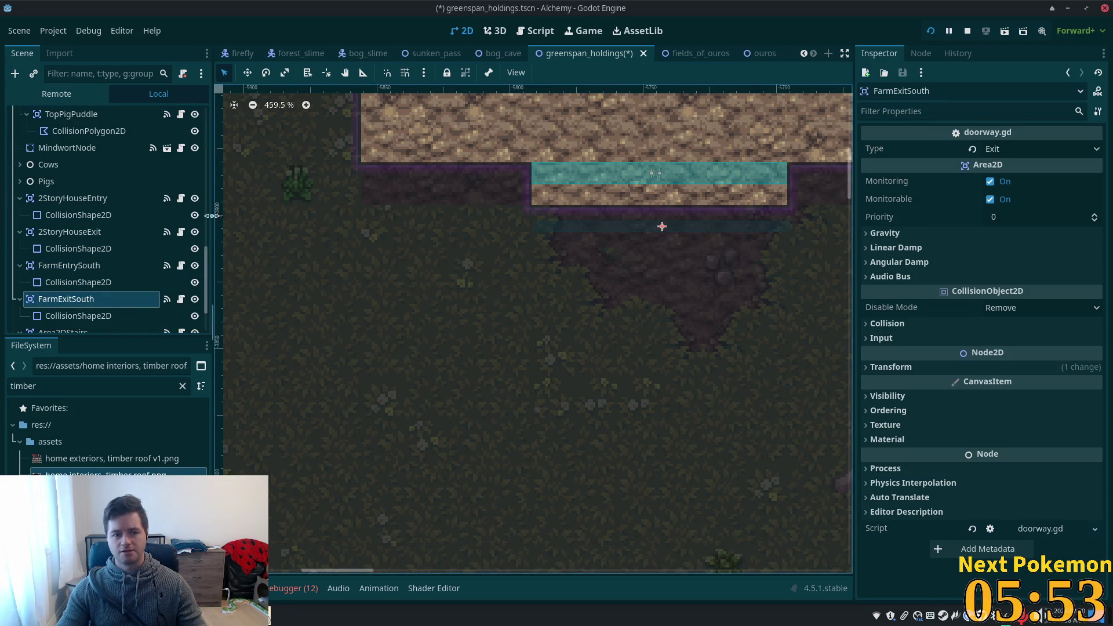
{"action": "left_click", "coordinate": [248, 74]}
{"action": "left_click_drag", "start_coordinate": [601, 263], "coordinate": [600, 246]}
{"action": "key", "text": "ctrl+s"}
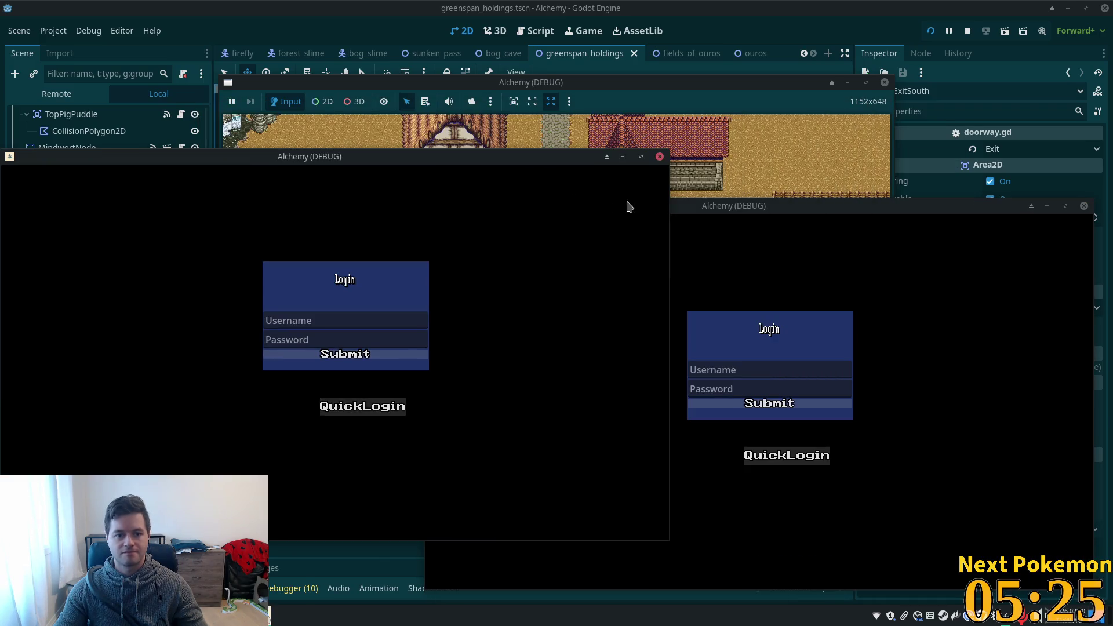
Reposition the game windows and bring the Greenspan Holdings window forward.
{"action": "left_click_drag", "start_coordinate": [536, 160], "coordinate": [558, 157]}
{"action": "left_click_drag", "start_coordinate": [553, 155], "coordinate": [552, 162]}
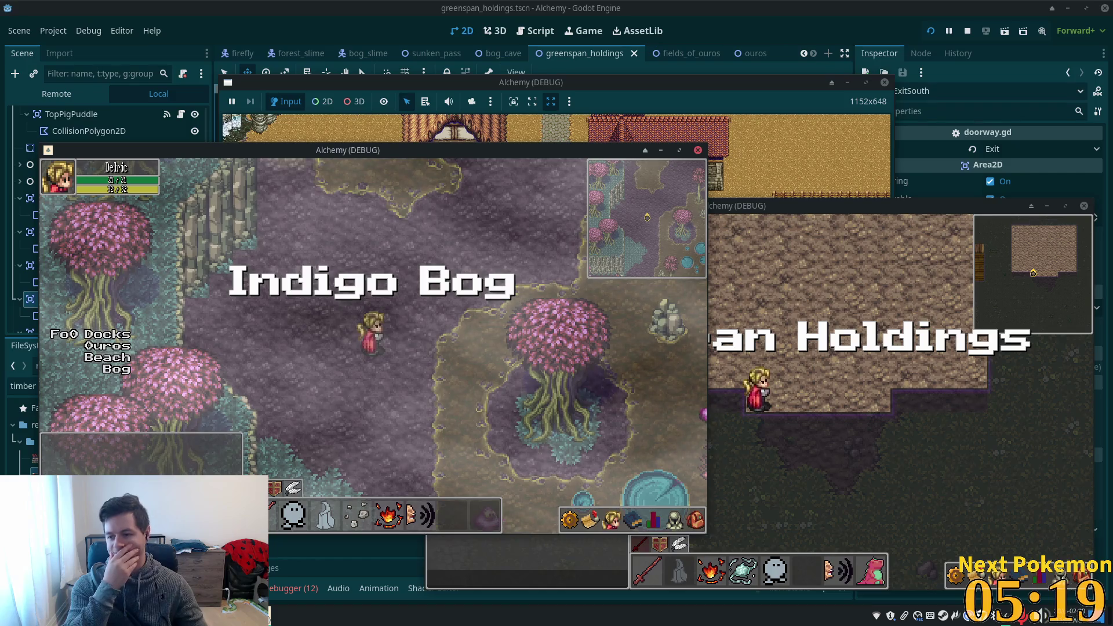
{"action": "left_click", "coordinate": [816, 308]}
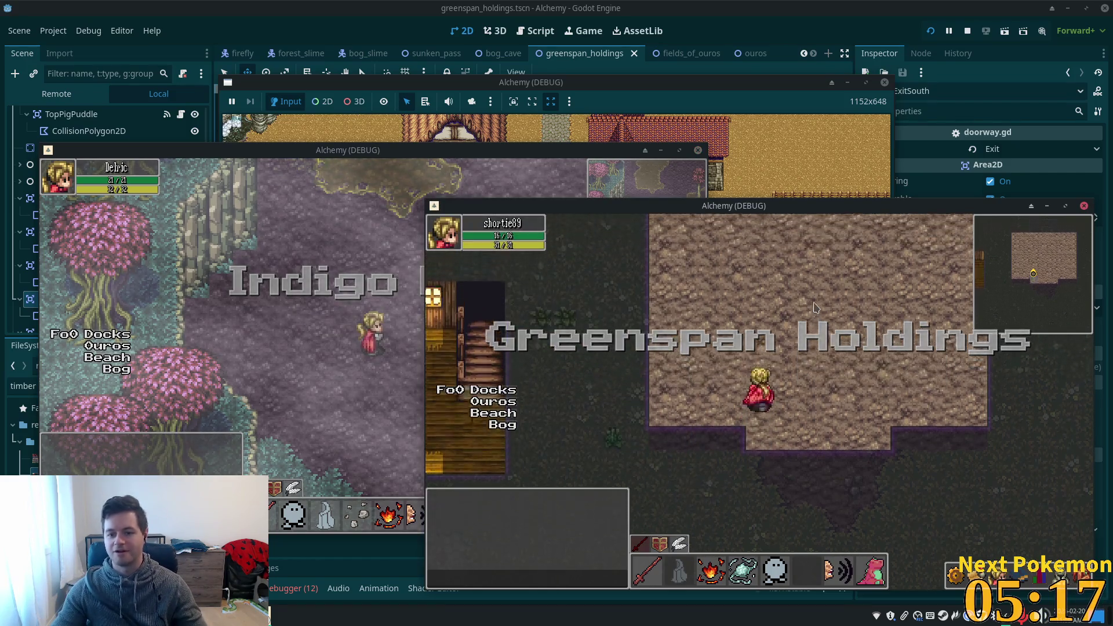
Walk the player south out of the barn, back in, out again, then stop the game.
{"action": "key", "text": "Down"}
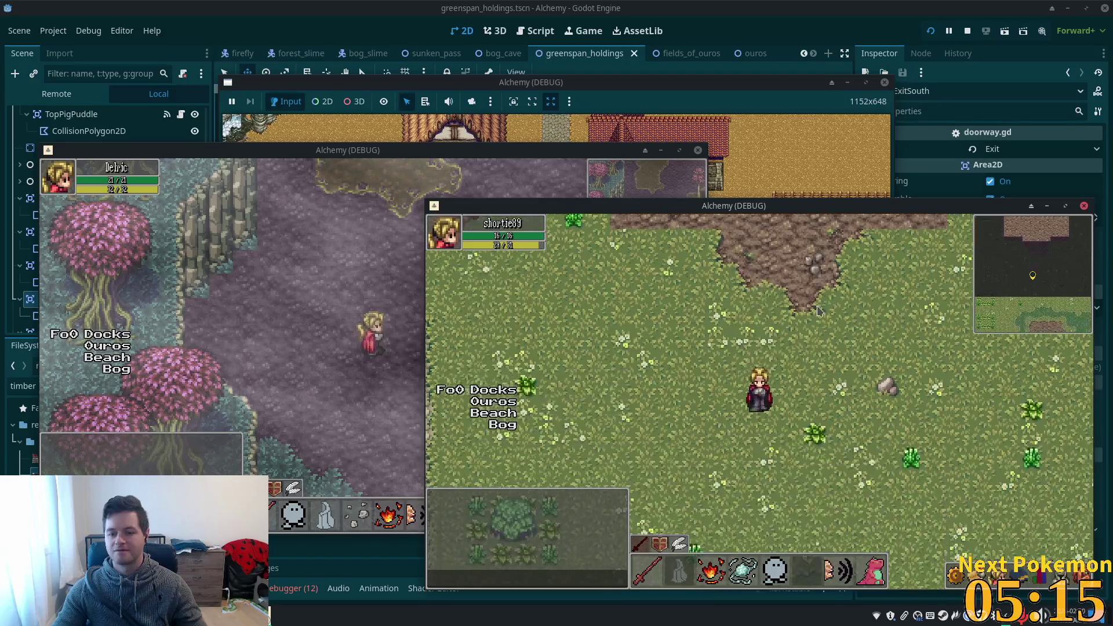
{"action": "key", "text": "Up"}
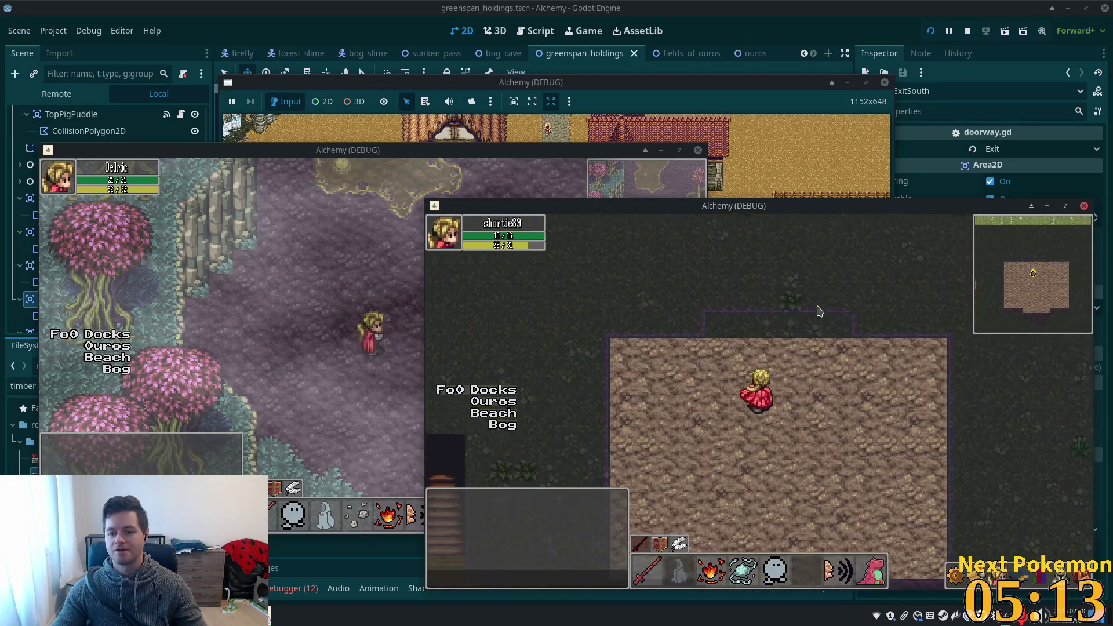
{"action": "key", "text": "Down"}
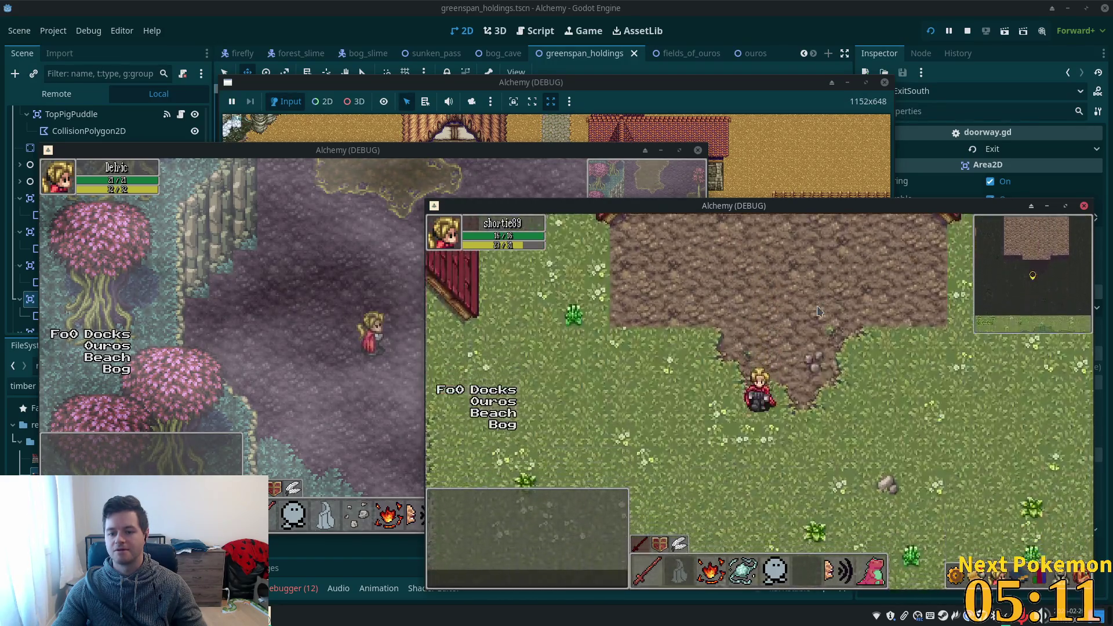
{"action": "key", "text": "F8"}
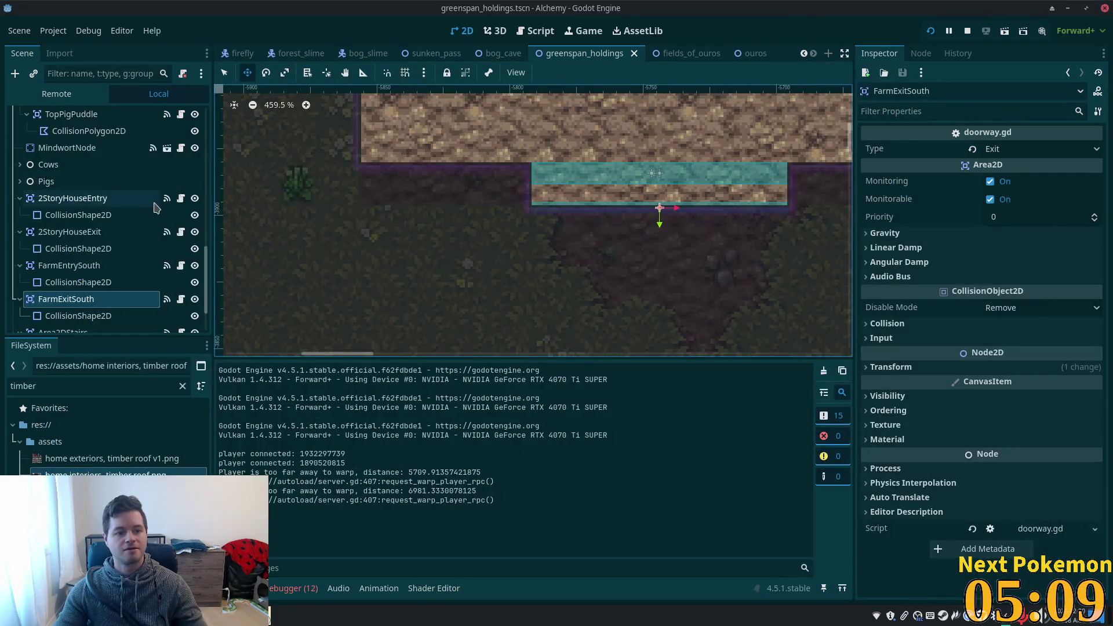
{"action": "scroll", "coordinate": [105, 246], "scroll_direction": "up", "scroll_amount": 15}
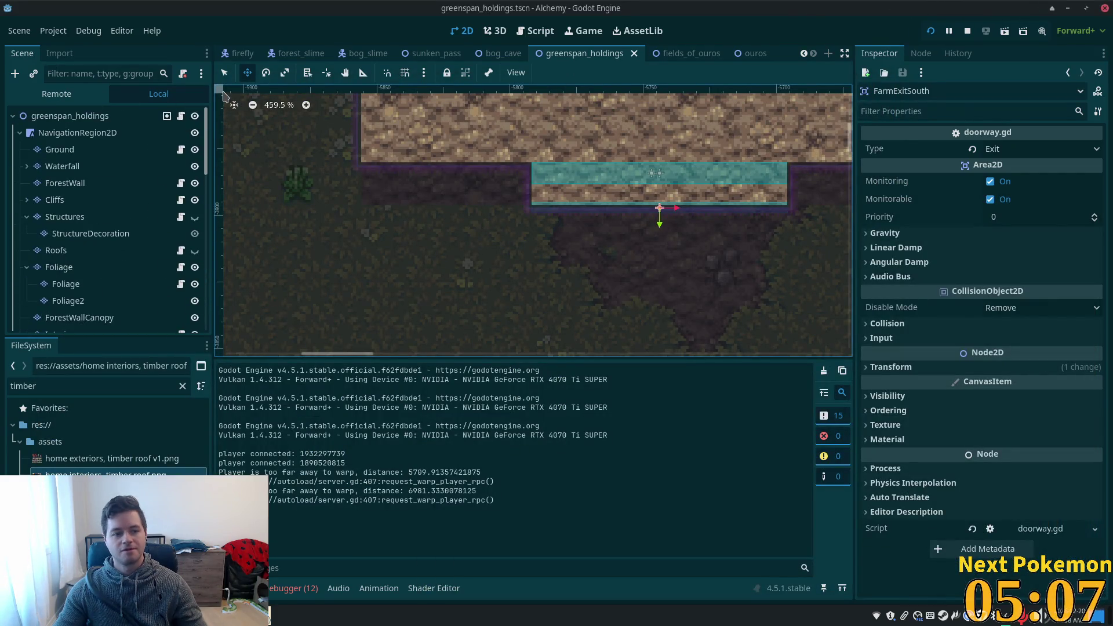
{"action": "scroll", "coordinate": [104, 245], "scroll_direction": "down", "scroll_amount": 2}
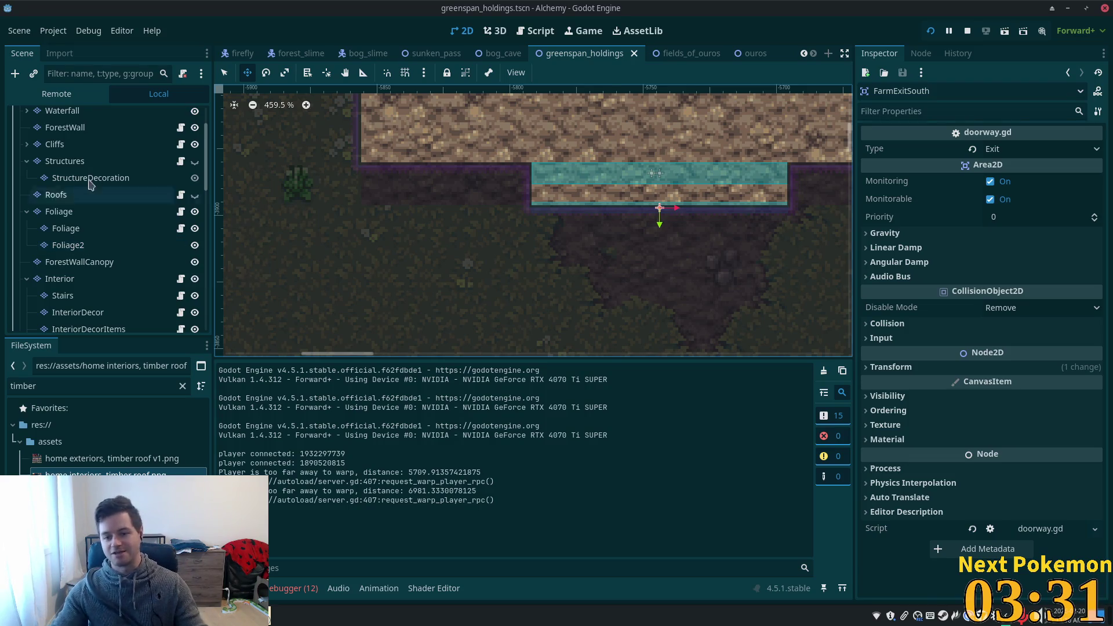
Show the Roofs and Structures layers again and relaunch the game to test the doorways.
{"action": "scroll", "coordinate": [602, 311], "scroll_direction": "down", "scroll_amount": 3}
{"action": "scroll", "coordinate": [597, 291], "scroll_direction": "up", "scroll_amount": 2}
{"action": "scroll", "coordinate": [576, 263], "scroll_direction": "down", "scroll_amount": 5}
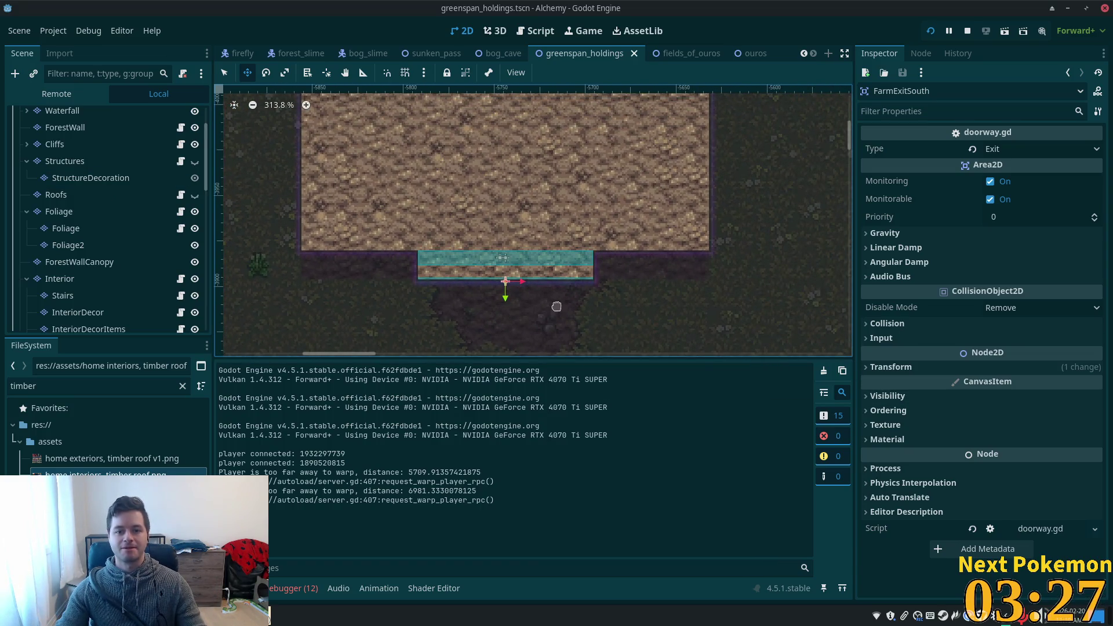
{"action": "left_click", "coordinate": [194, 195]}
{"action": "left_click", "coordinate": [194, 161]}
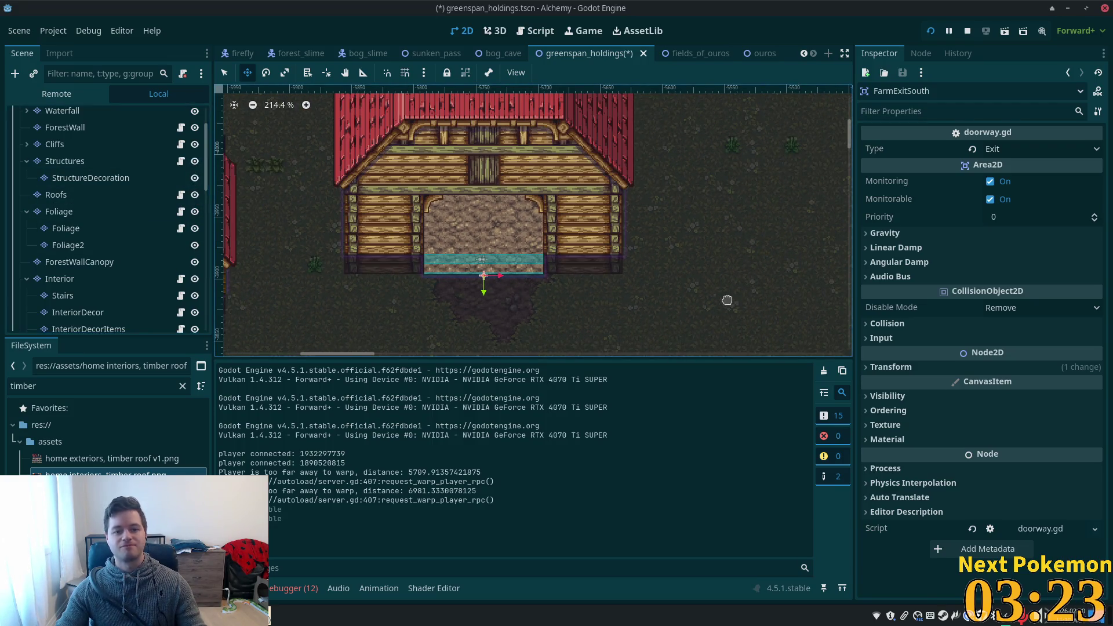
{"action": "left_click", "coordinate": [930, 31]}
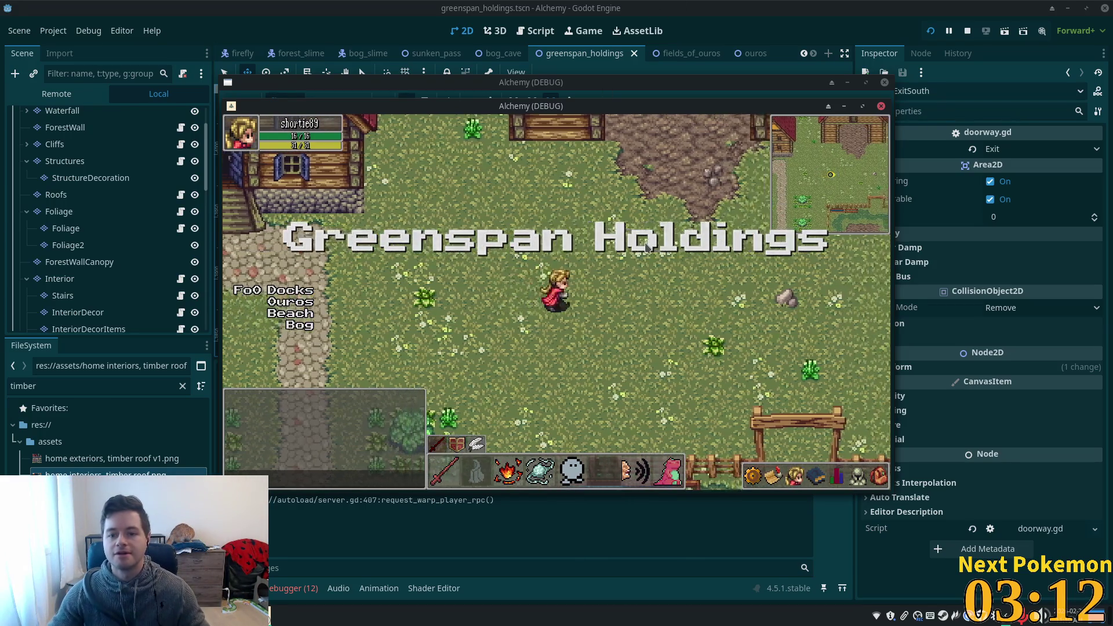
Walk the character in and out of the barn doorway several times, then west inside.
{"action": "key", "text": "w"}
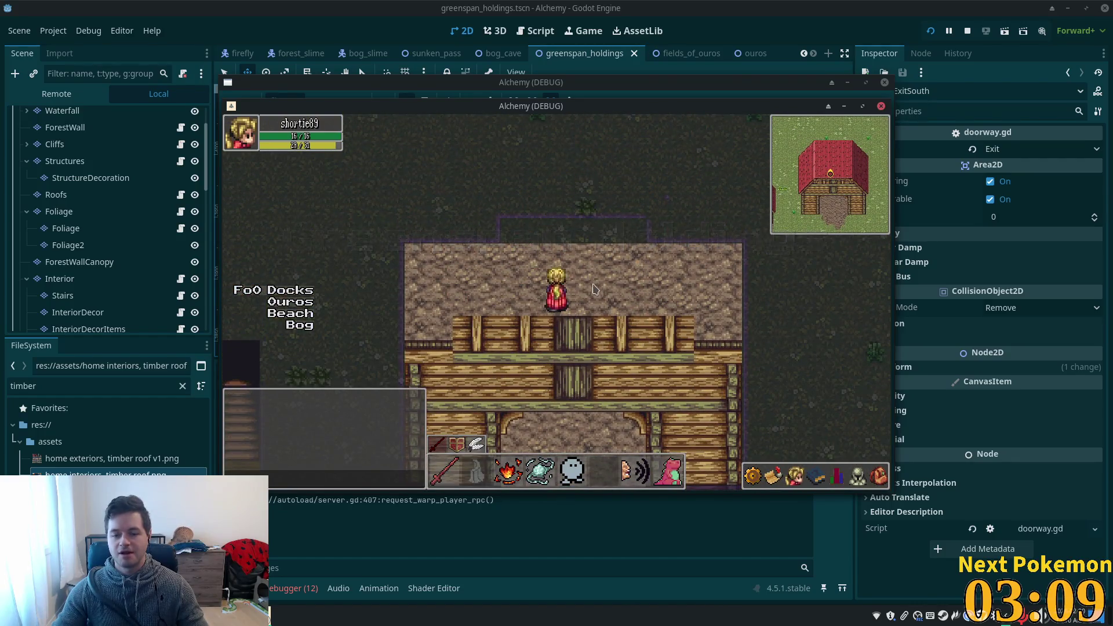
{"action": "key", "text": "s"}
{"action": "key", "text": "w"}
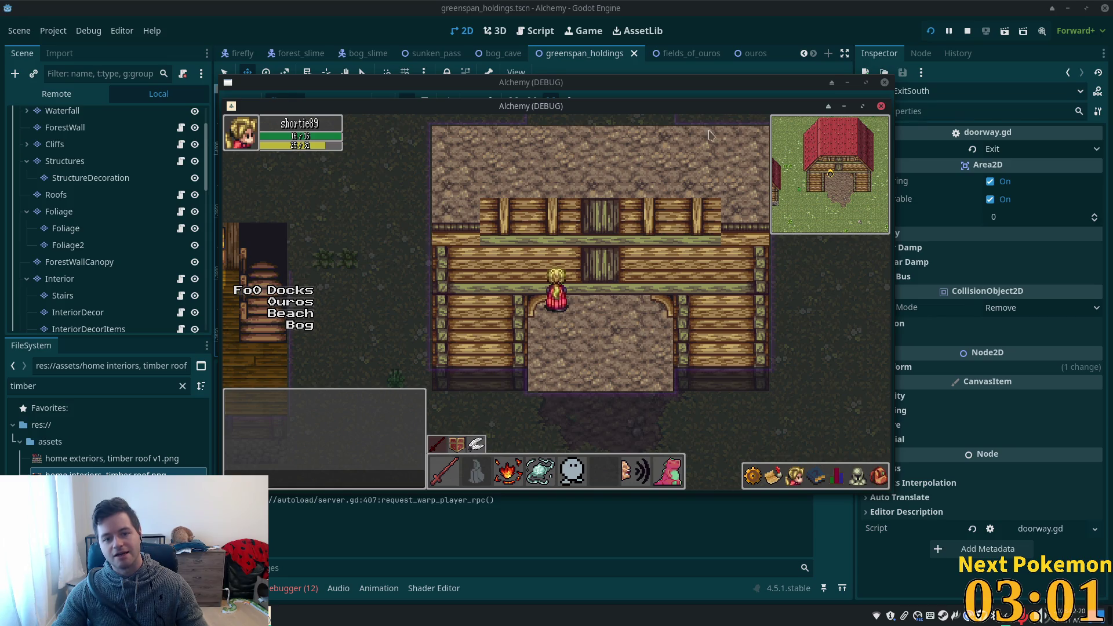
{"action": "key", "text": "Down"}
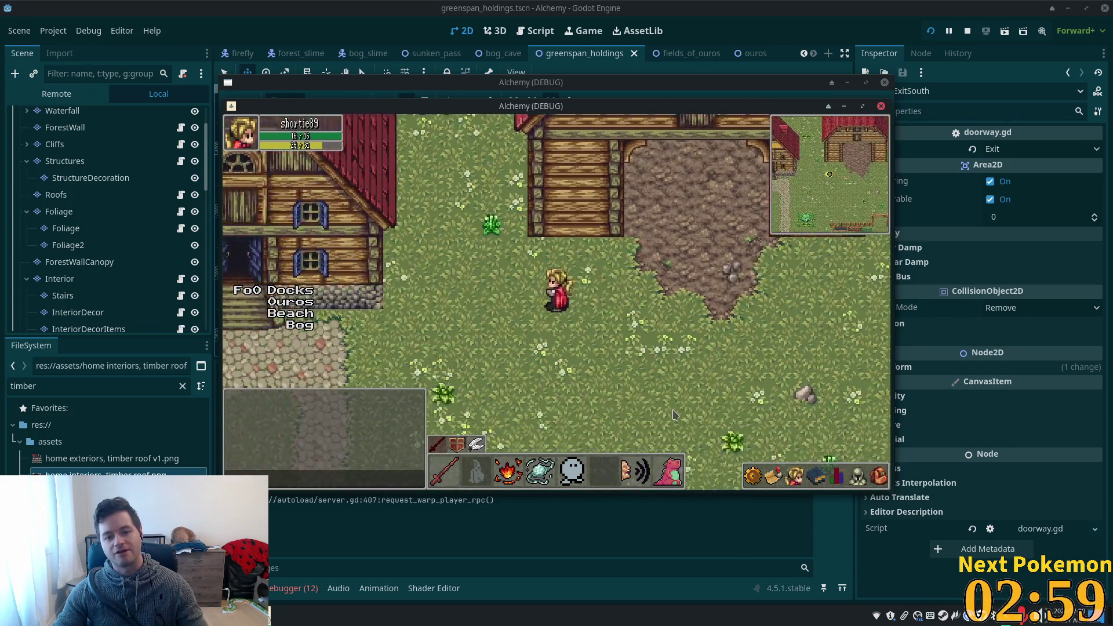
{"action": "key", "text": "Up"}
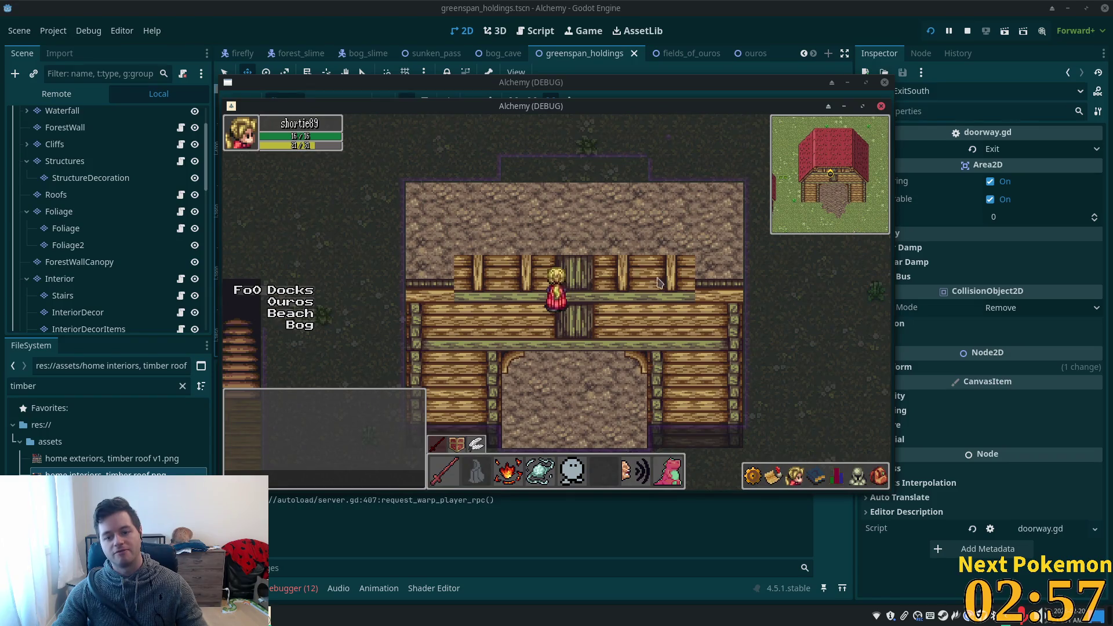
{"action": "key", "text": "Down"}
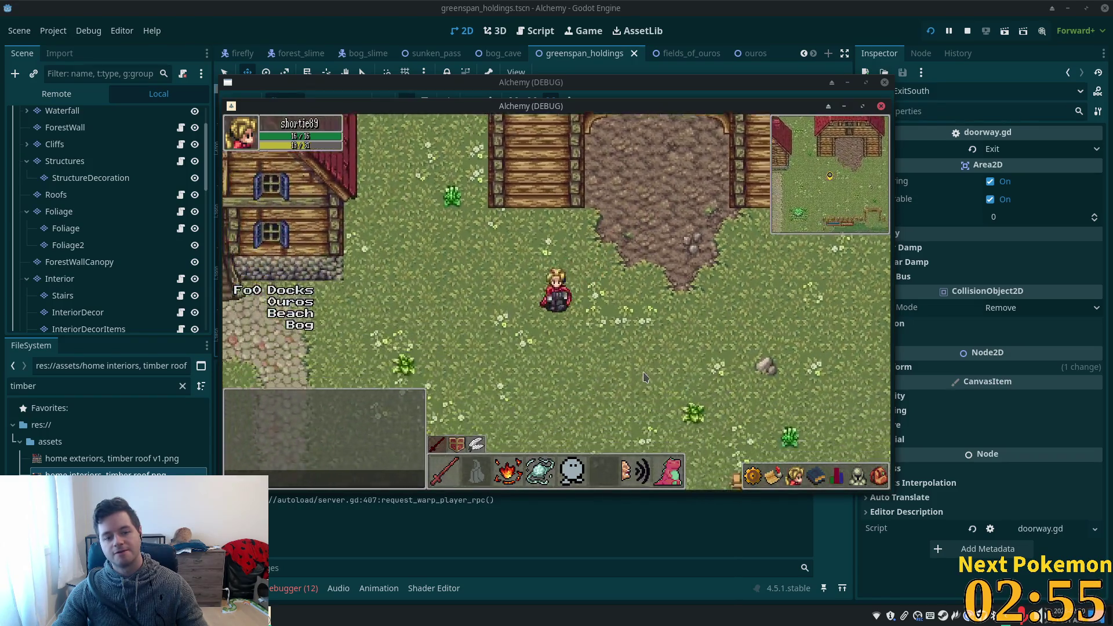
{"action": "key", "text": "Up"}
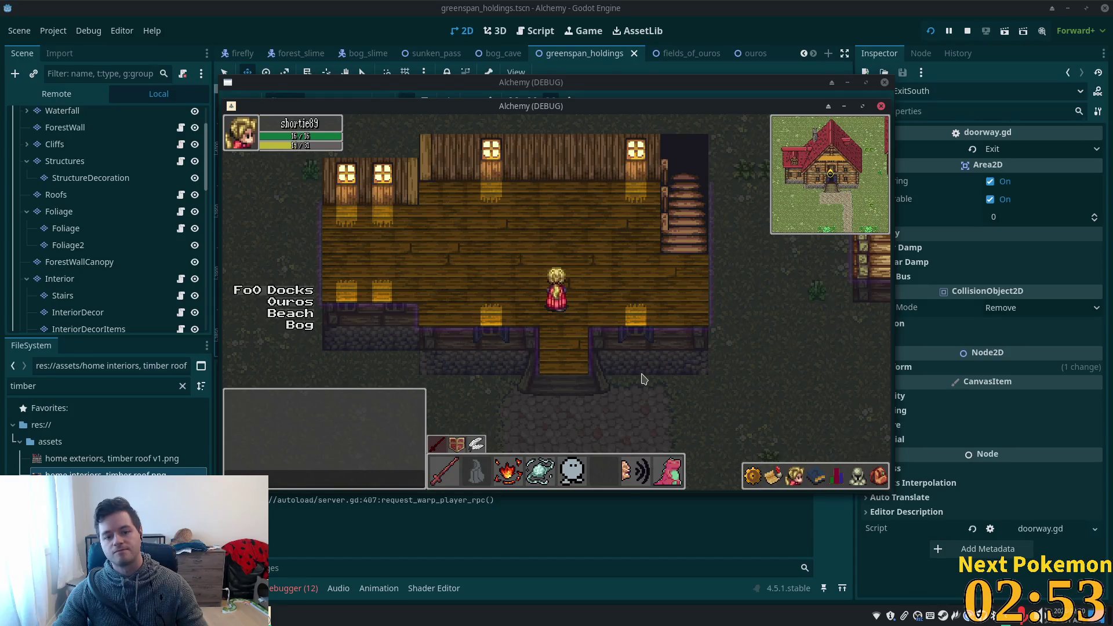
{"action": "key", "text": "Left"}
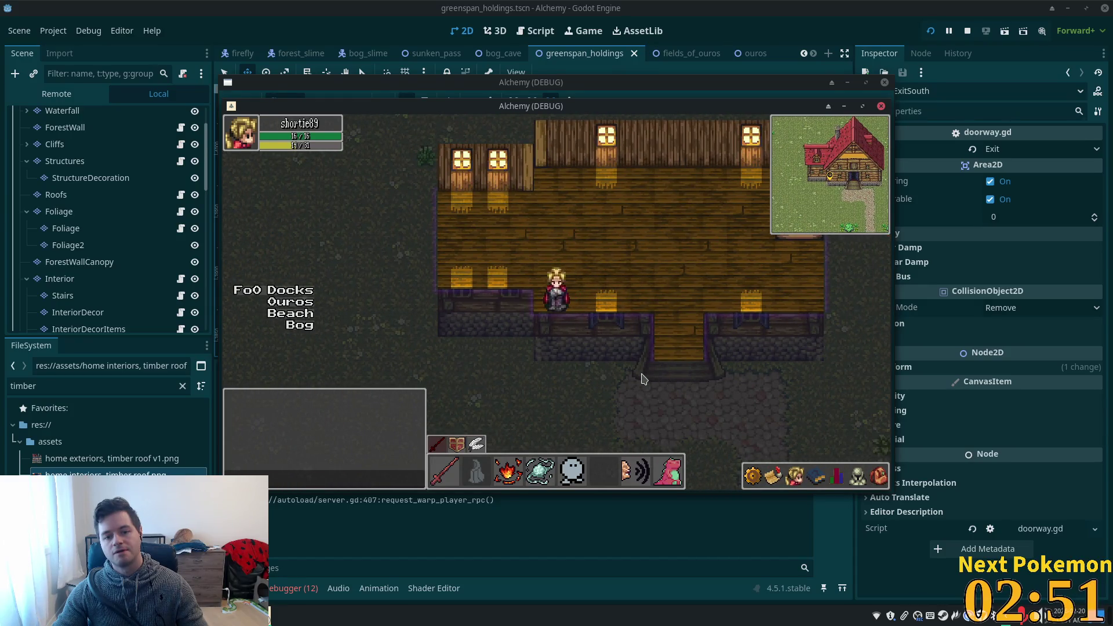
Exit the house south, run east, walk north into the barn, then stop the game.
{"action": "key", "text": "Right"}
{"action": "key", "text": "Down"}
{"action": "key", "text": "Right"}
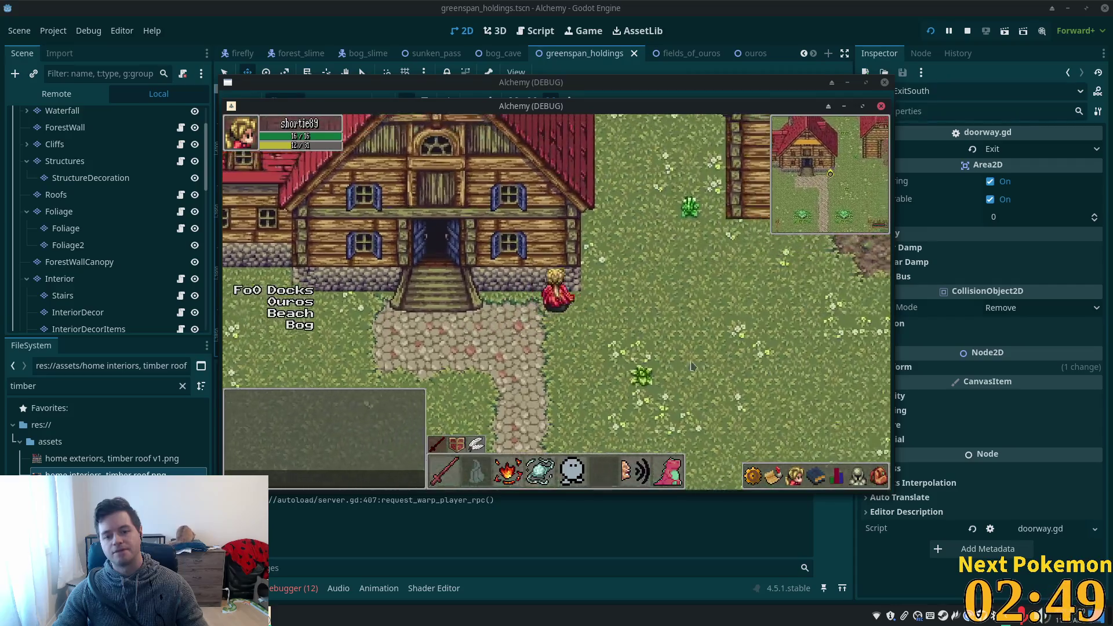
{"action": "key", "text": "Up"}
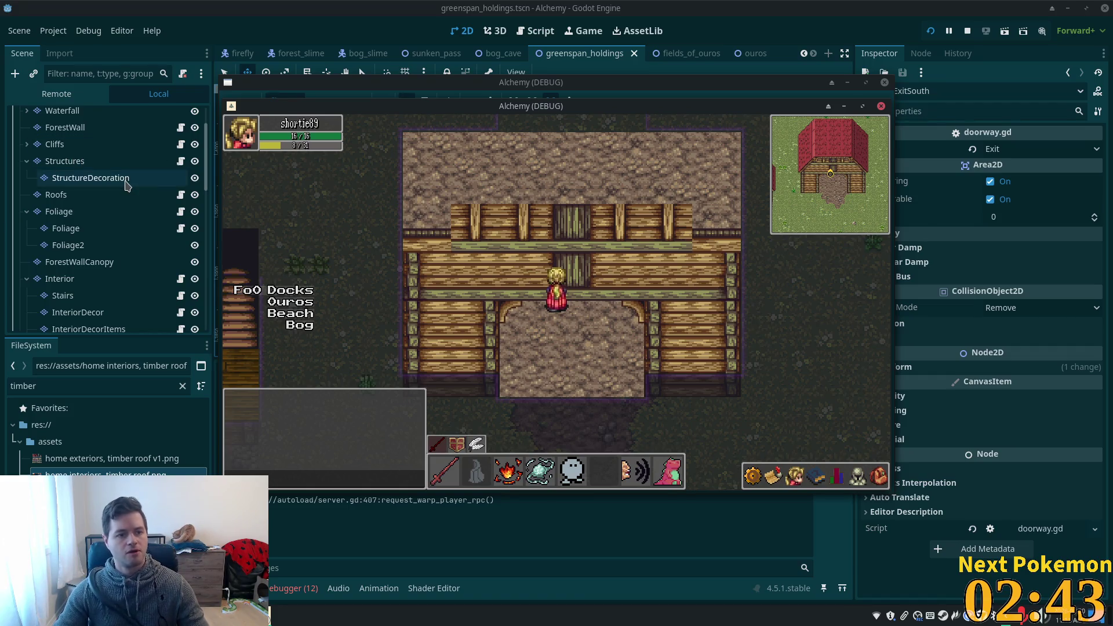
{"action": "key", "text": "F8"}
{"action": "left_click", "coordinate": [412, 192]}
Hide the Roofs and Structures layers around the barn.
{"action": "scroll", "coordinate": [573, 250], "scroll_direction": "up", "scroll_amount": 5}
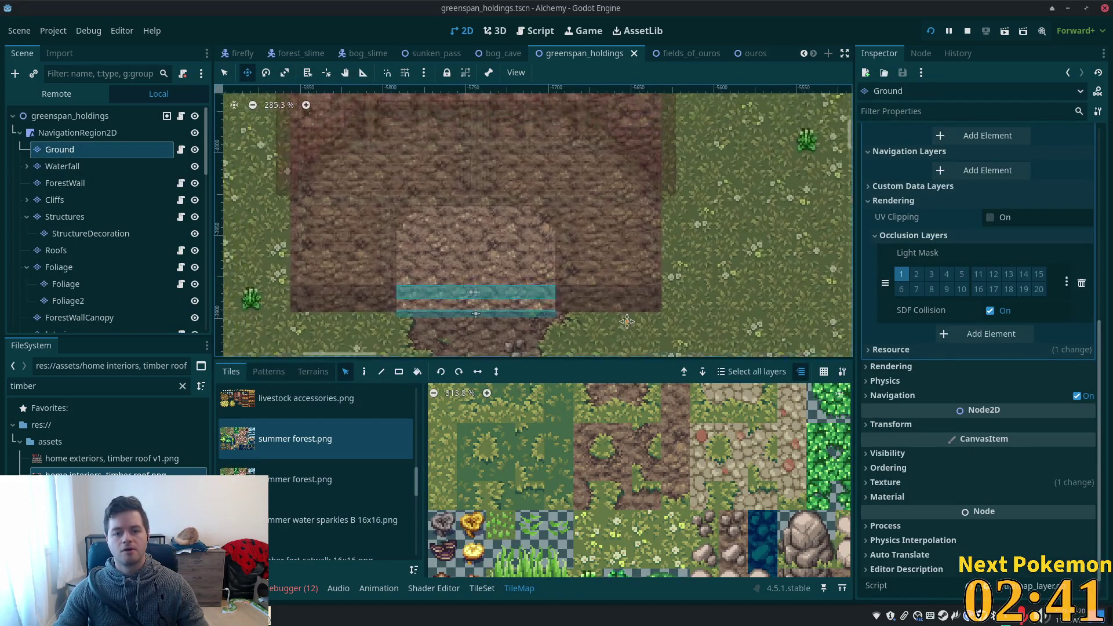
{"action": "scroll", "coordinate": [632, 223], "scroll_direction": "down", "scroll_amount": 1}
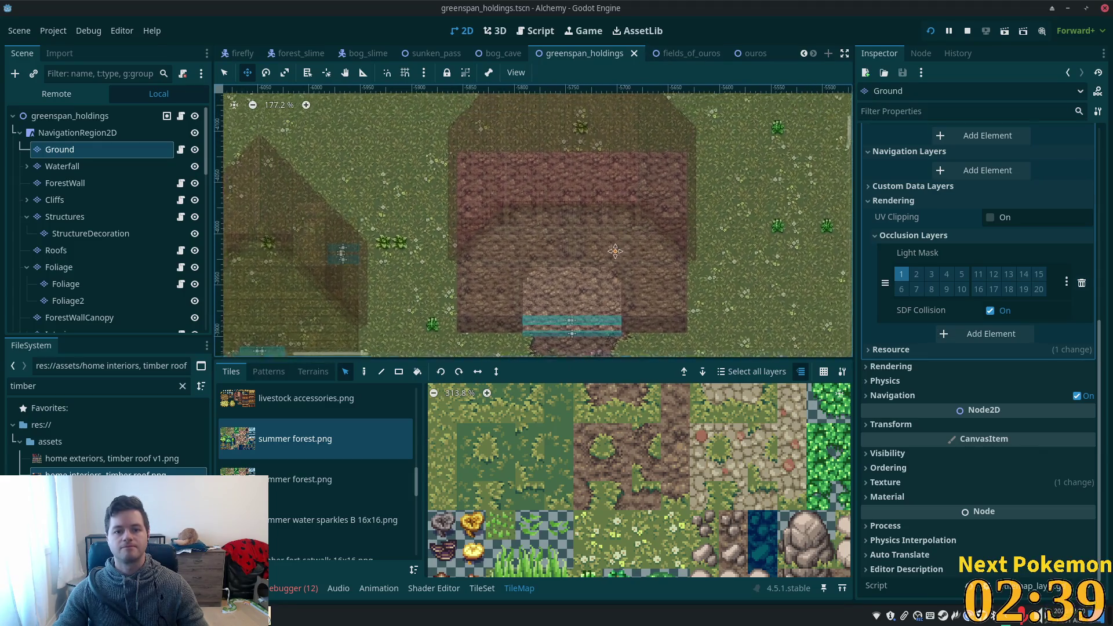
{"action": "left_click", "coordinate": [194, 250]}
{"action": "left_click", "coordinate": [195, 216]}
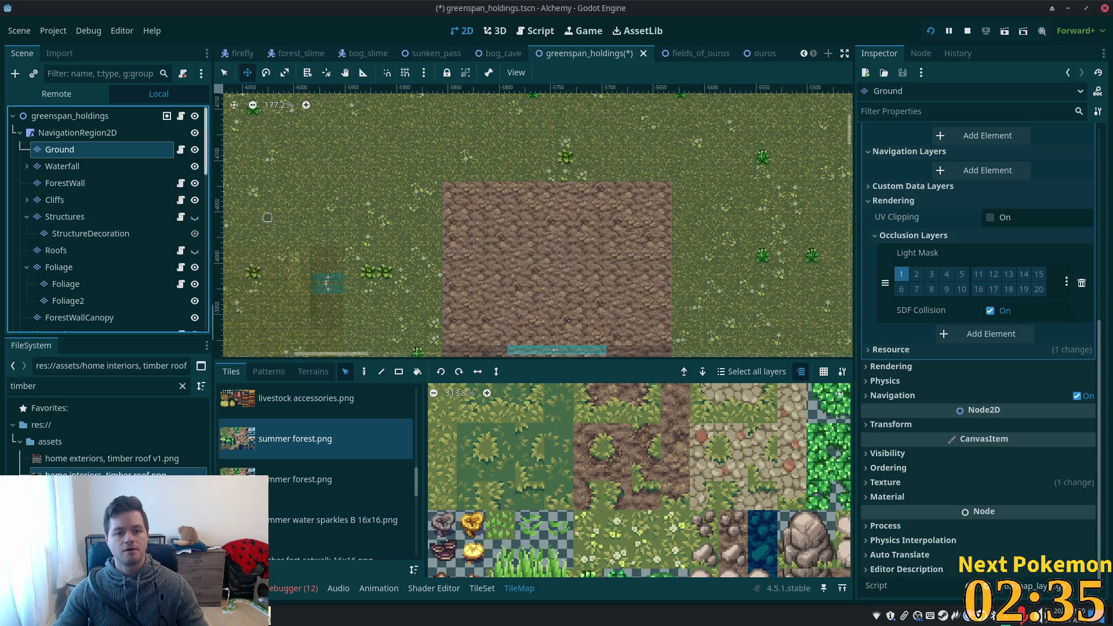
Select the tiles across the barn's dirt floor for repainting with the Paint tool.
{"action": "scroll", "coordinate": [301, 279], "scroll_direction": "down", "scroll_amount": 2}
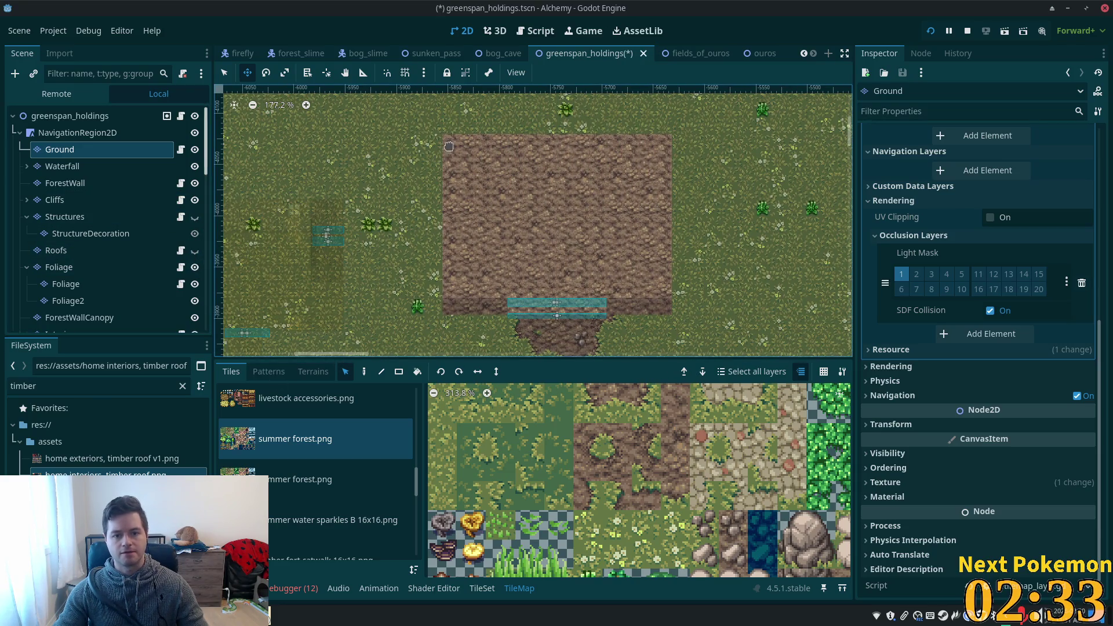
{"action": "key", "text": "q"}
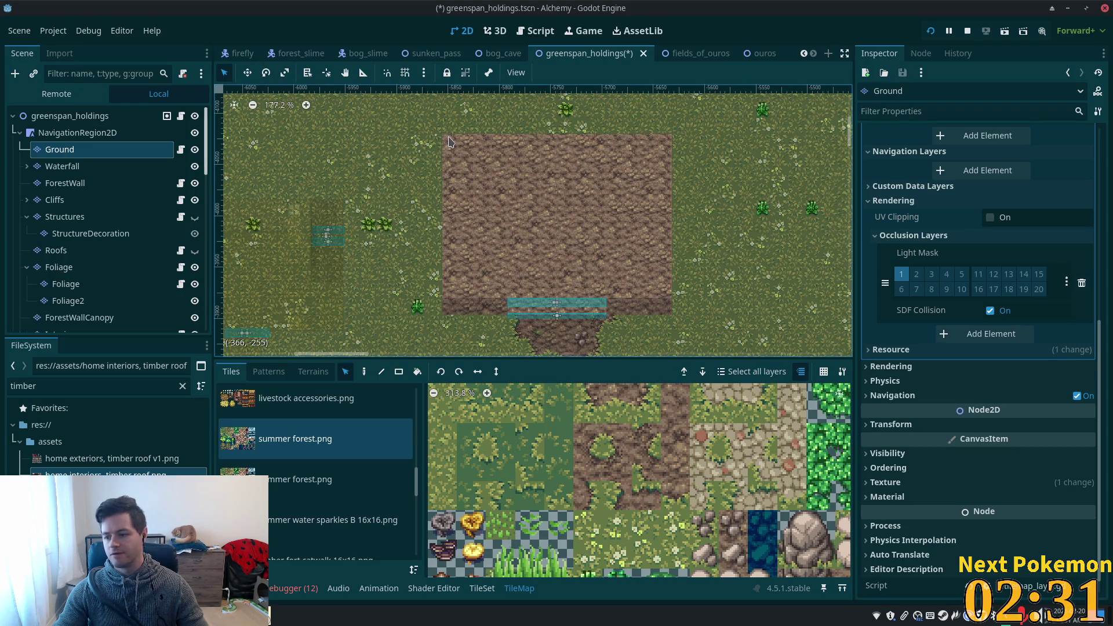
{"action": "left_click_drag", "start_coordinate": [446, 142], "coordinate": [665, 290]}
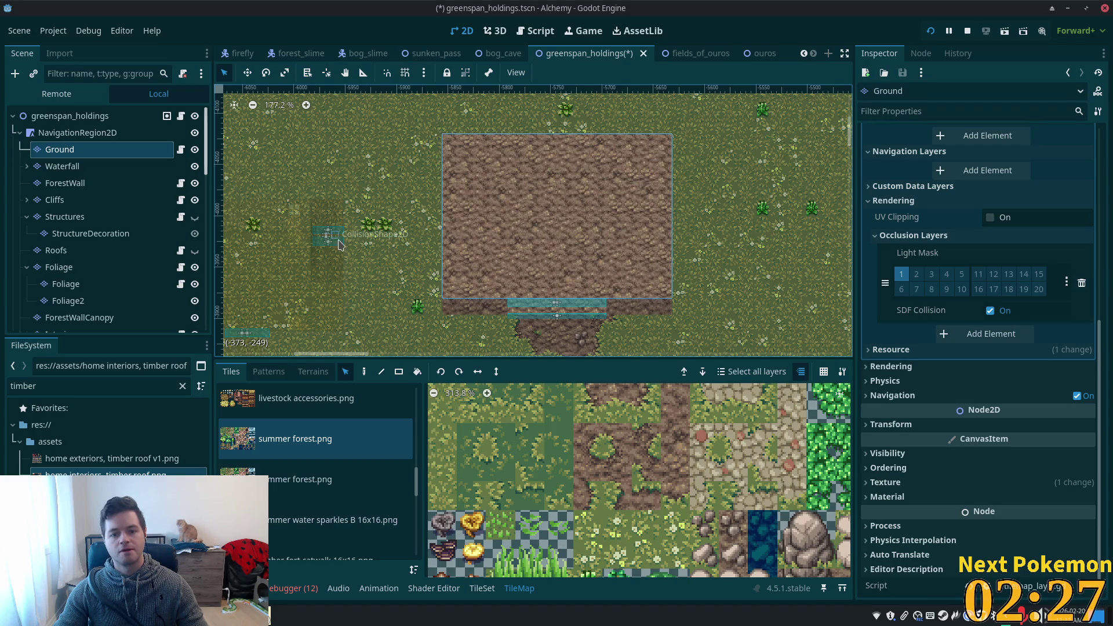
{"action": "left_click", "coordinate": [365, 372]}
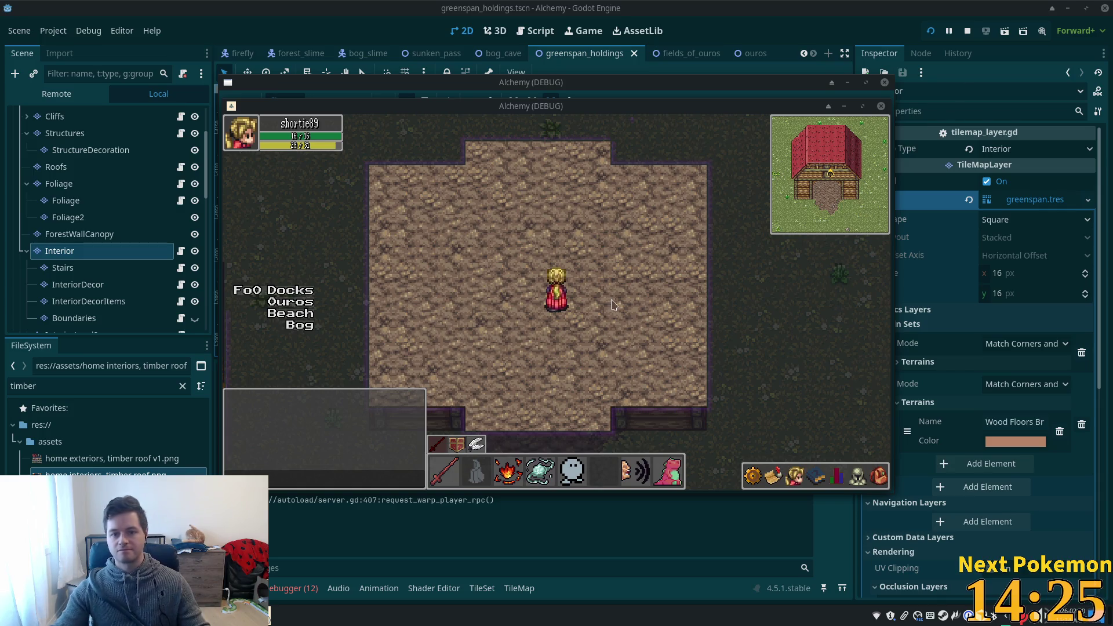
Walk the player in and out of the barn doorway in the running game.
{"action": "key", "text": "Down"}
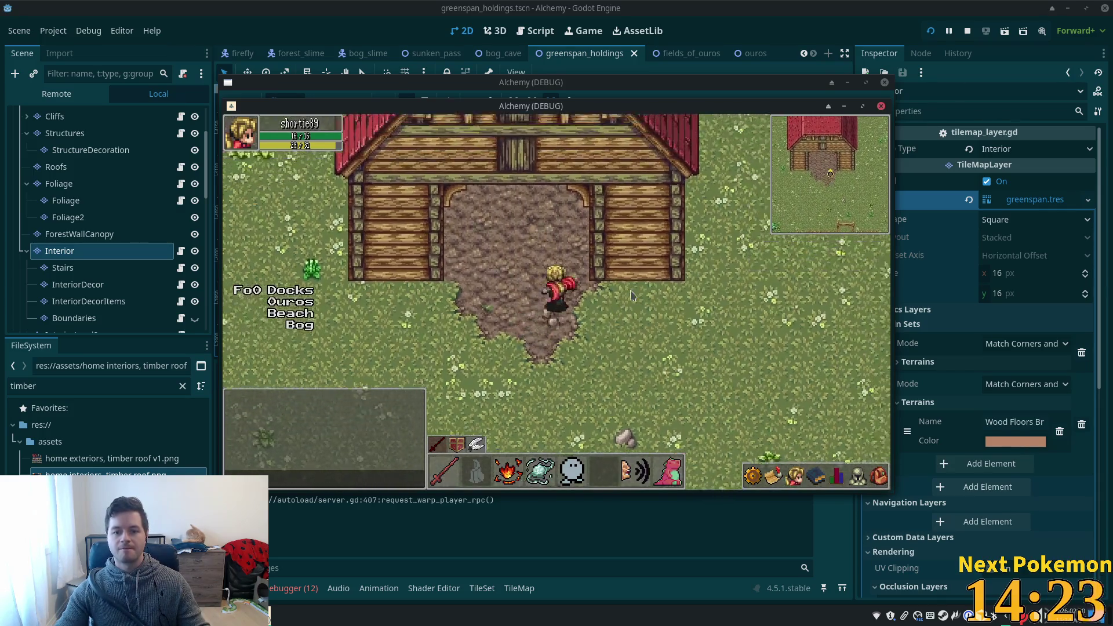
{"action": "key", "text": "Up"}
{"action": "key", "text": "Down"}
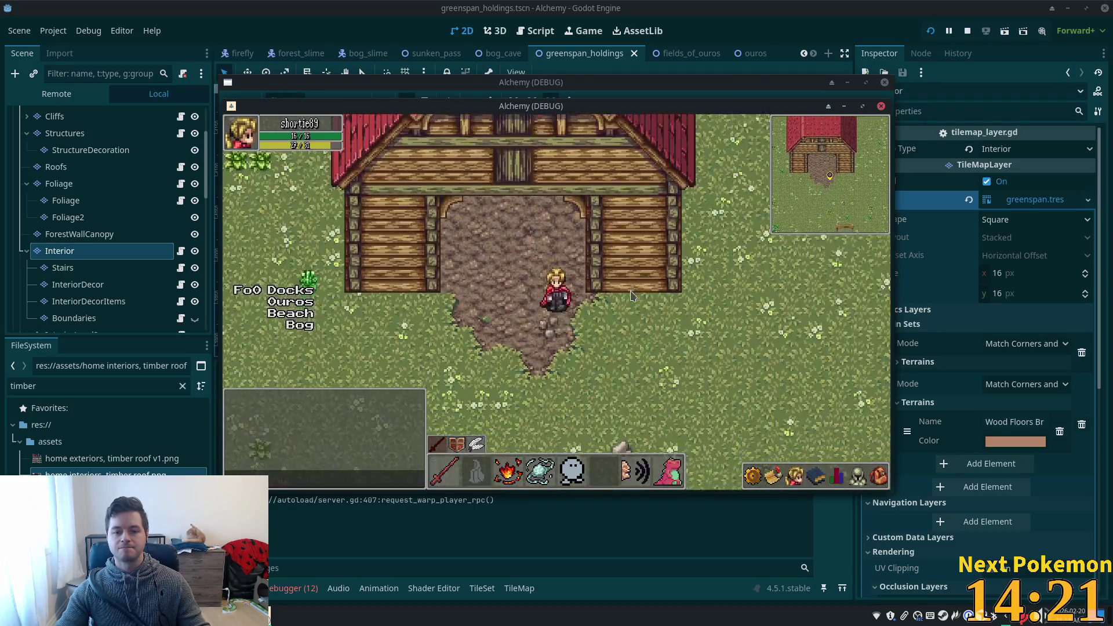
{"action": "key", "text": "Up"}
{"action": "key", "text": "Down"}
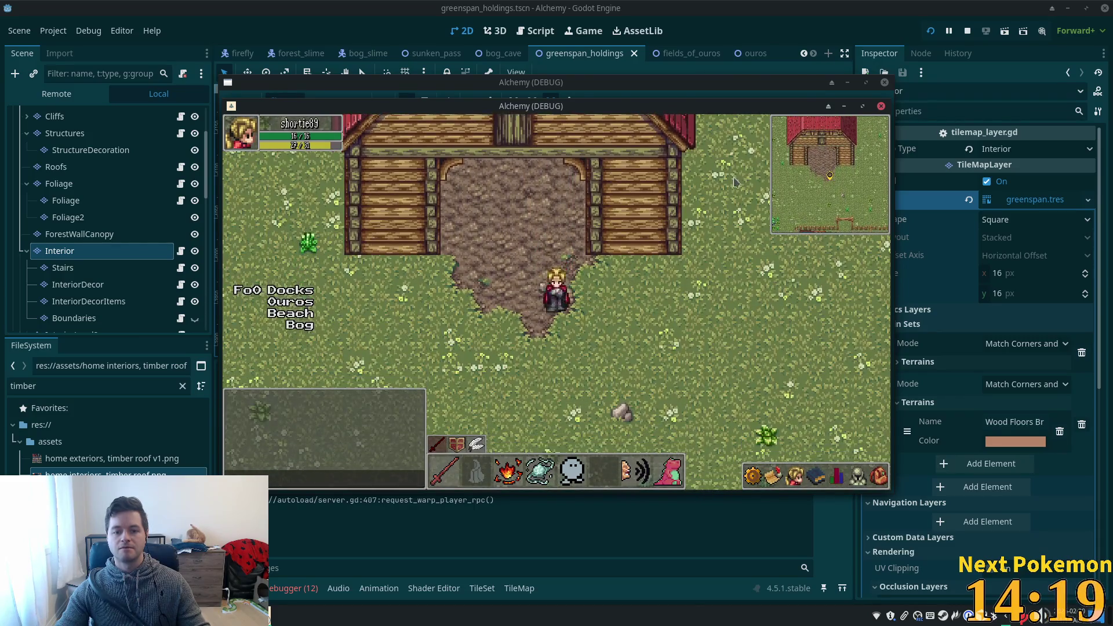
Back in the editor, select the FarmEntrySouth trigger in the Scene dock and begin renaming it.
{"action": "left_click", "coordinate": [783, 5]}
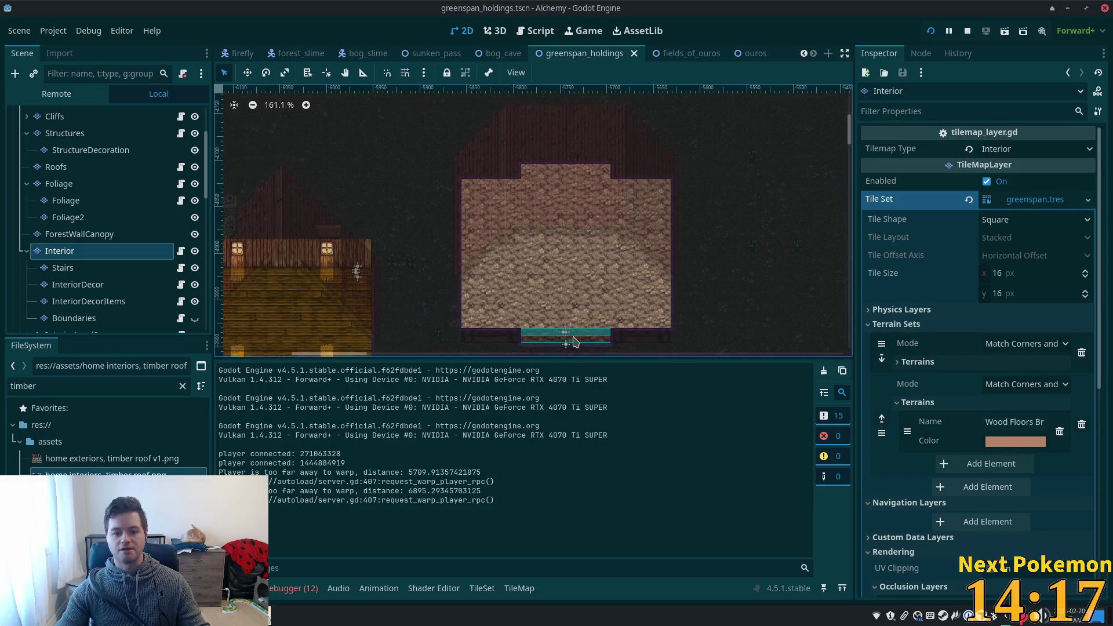
{"action": "scroll", "coordinate": [588, 313], "scroll_direction": "up", "scroll_amount": 2}
{"action": "scroll", "coordinate": [592, 232], "scroll_direction": "up", "scroll_amount": 3}
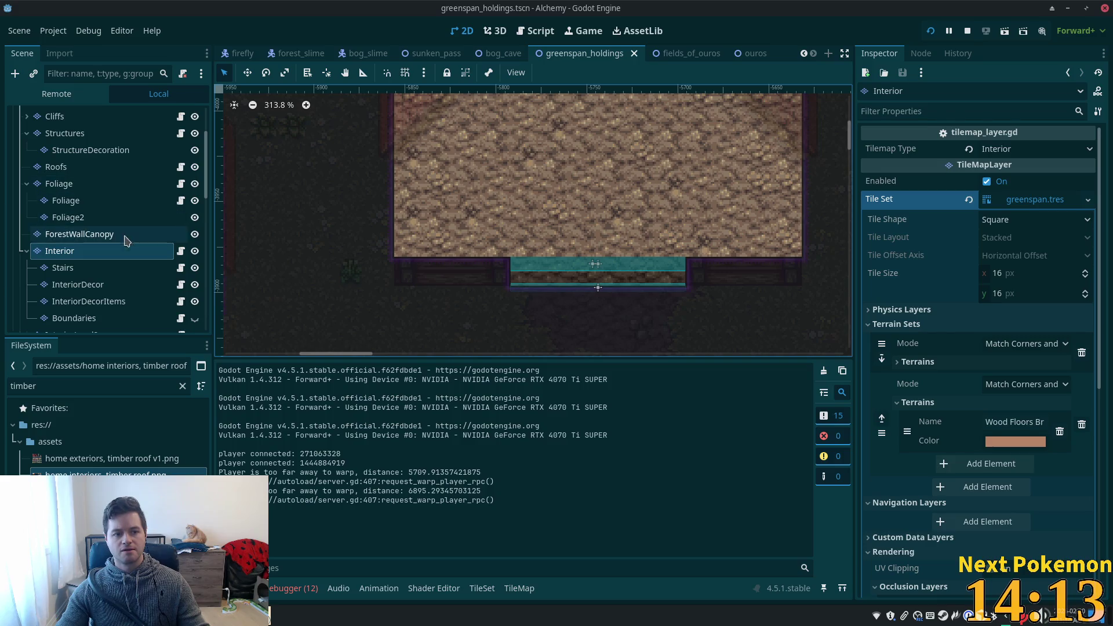
{"action": "scroll", "coordinate": [129, 244], "scroll_direction": "down", "scroll_amount": 10}
{"action": "scroll", "coordinate": [199, 286], "scroll_direction": "down", "scroll_amount": 1}
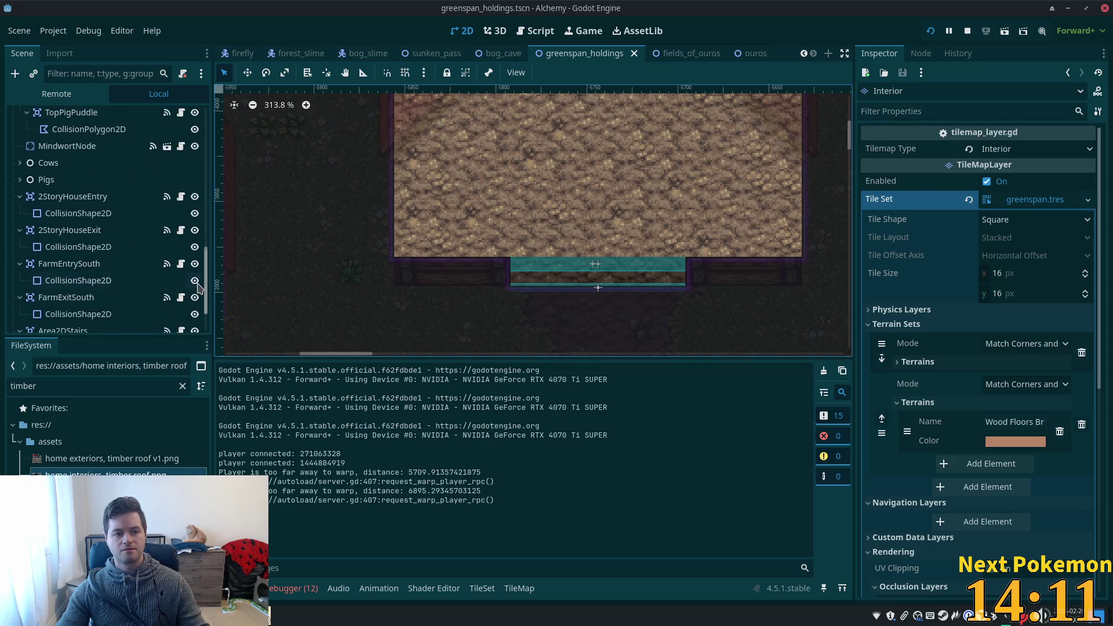
{"action": "left_click", "coordinate": [91, 268]}
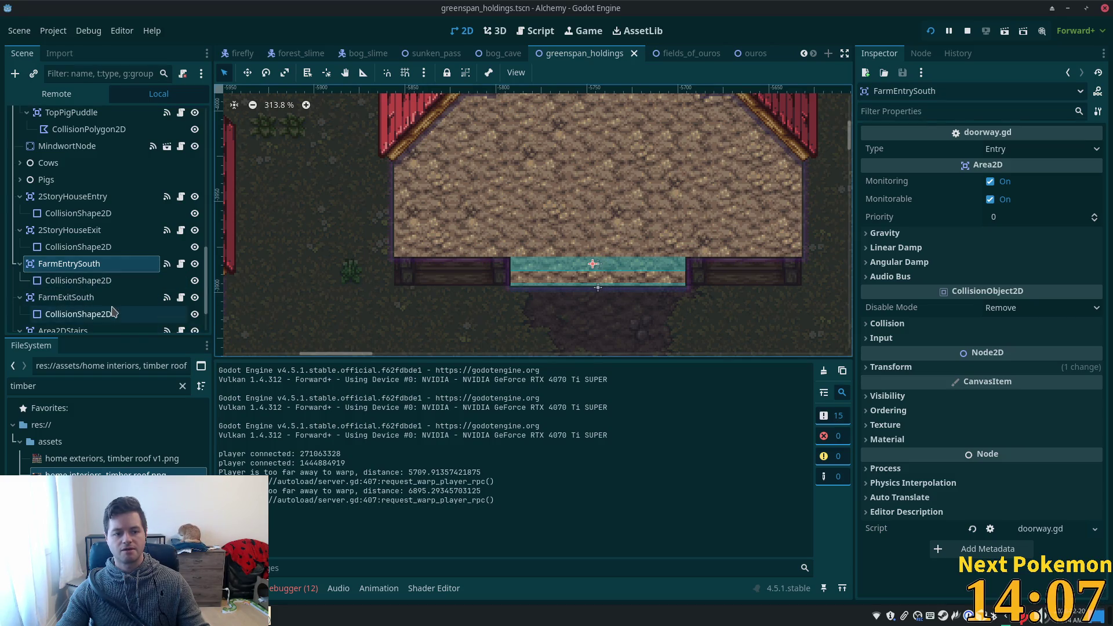
{"action": "left_click", "coordinate": [51, 268]}
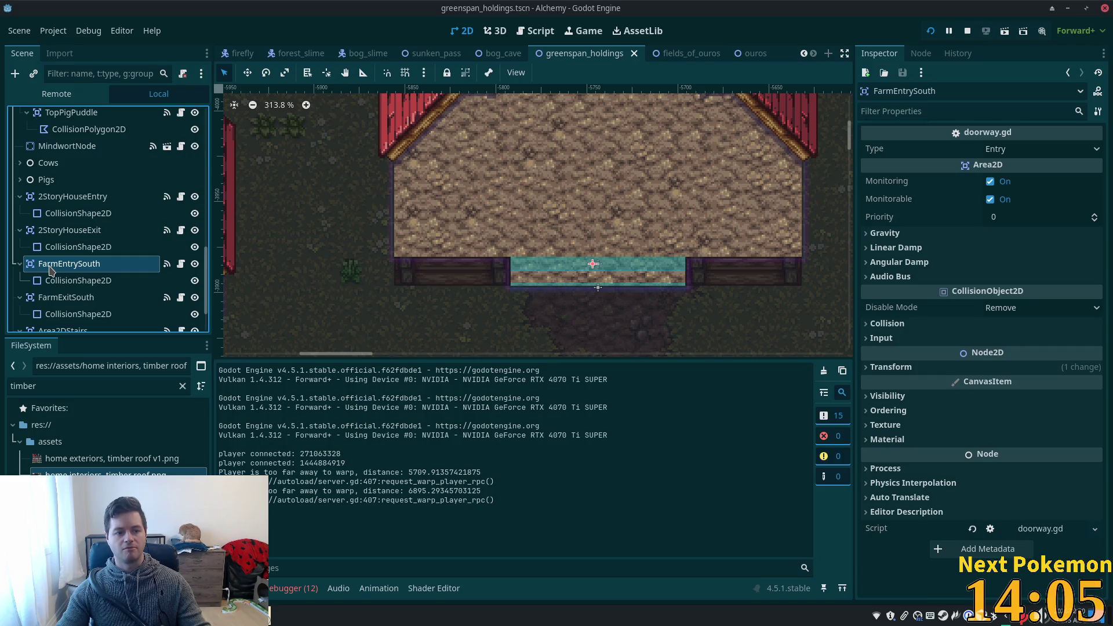
{"action": "double_click", "coordinate": [51, 270]}
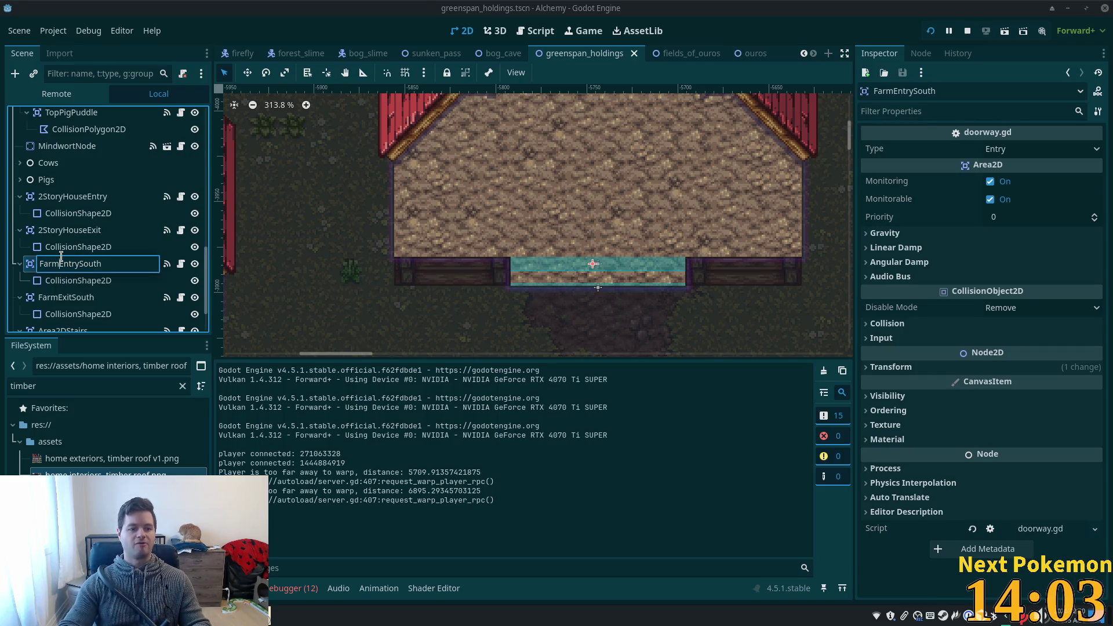
Rename the doorway triggers to BarnEntrySouth and BarnExitSouth.
{"action": "type", "text": "Brn"}
{"action": "key", "text": "Return"}
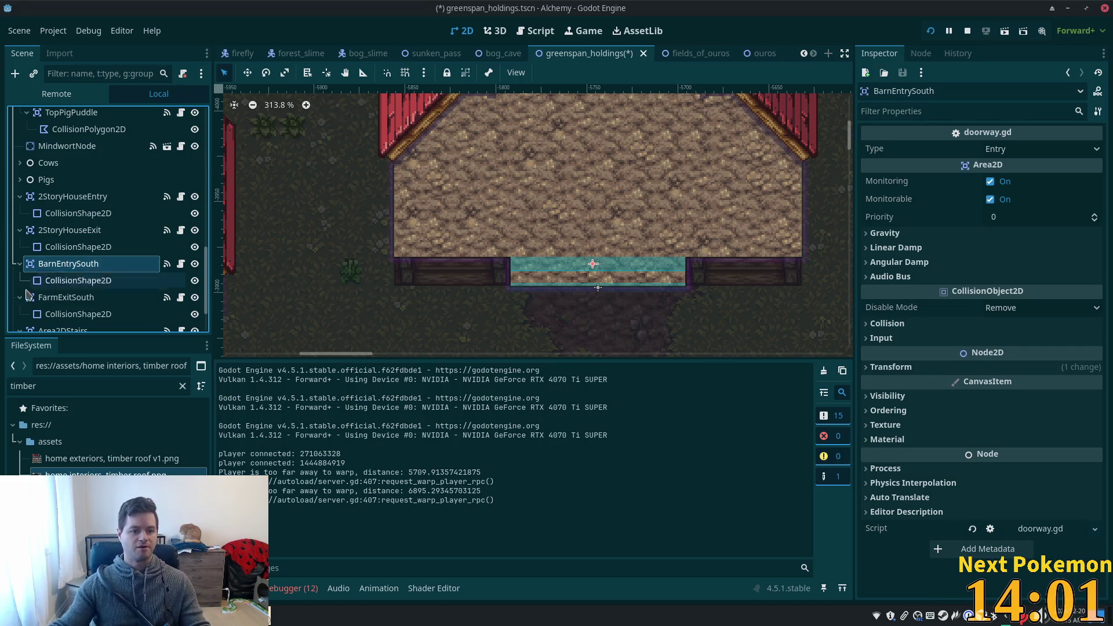
{"action": "left_click", "coordinate": [66, 298]}
{"action": "double_click", "coordinate": [67, 299]}
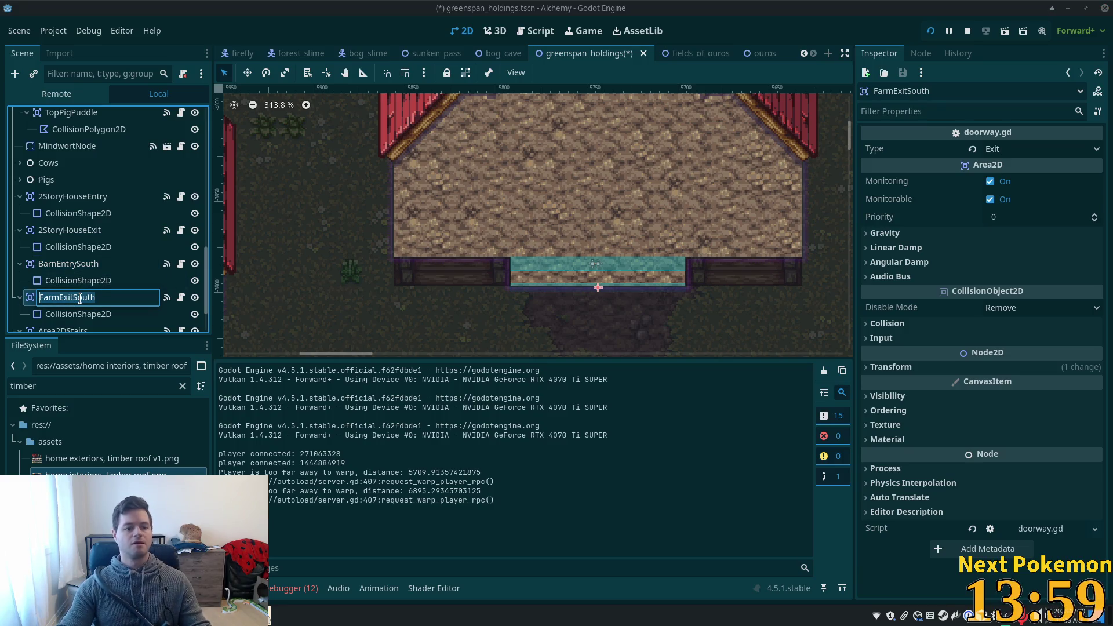
{"action": "type", "text": "Barn"}
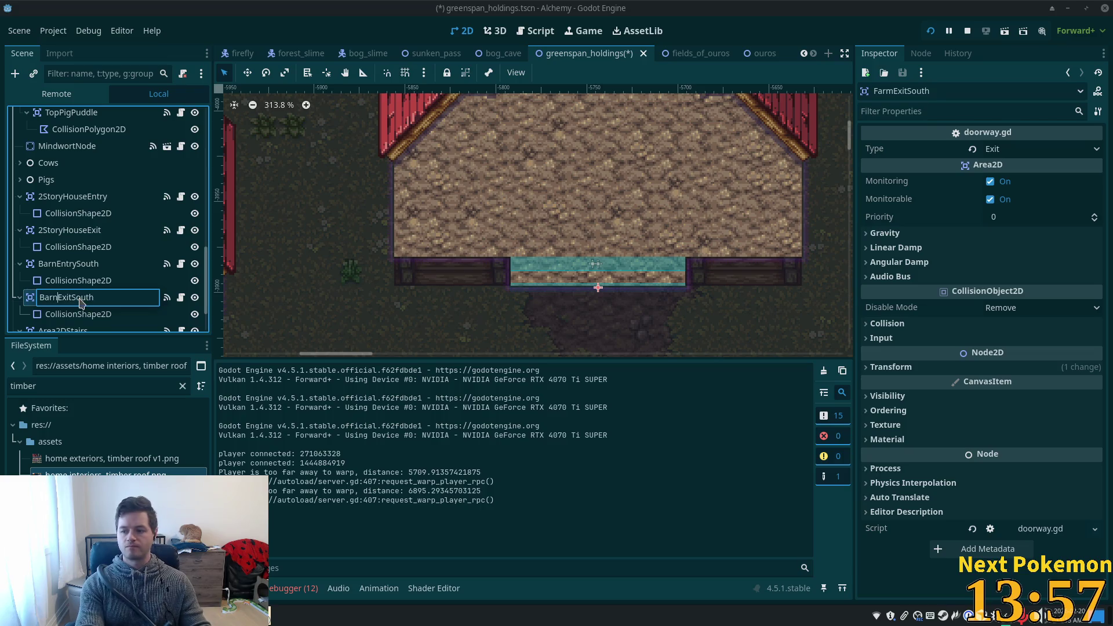
{"action": "key", "text": "Return"}
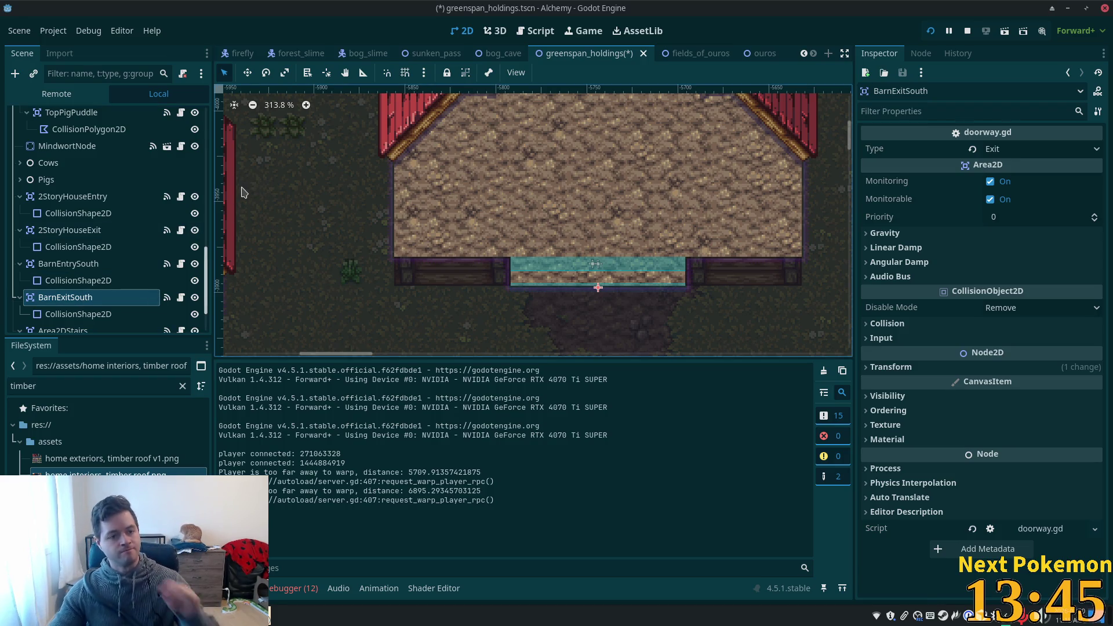
Nudge BarnEntrySouth up about 13 px with the Move tool and save the scene.
{"action": "key", "text": "w"}
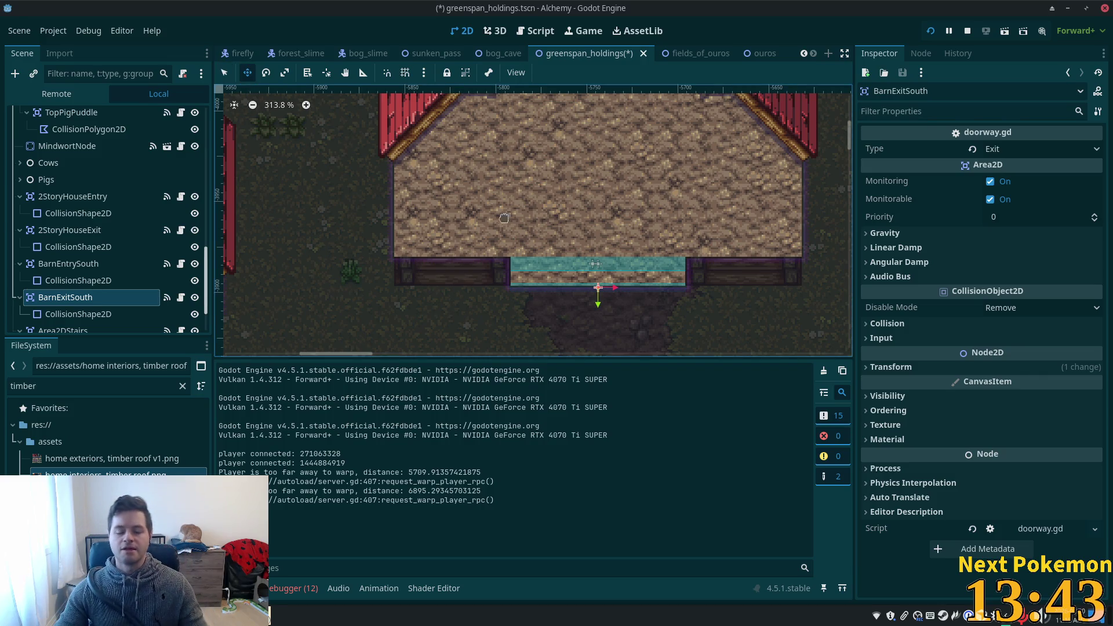
{"action": "left_click", "coordinate": [109, 264]}
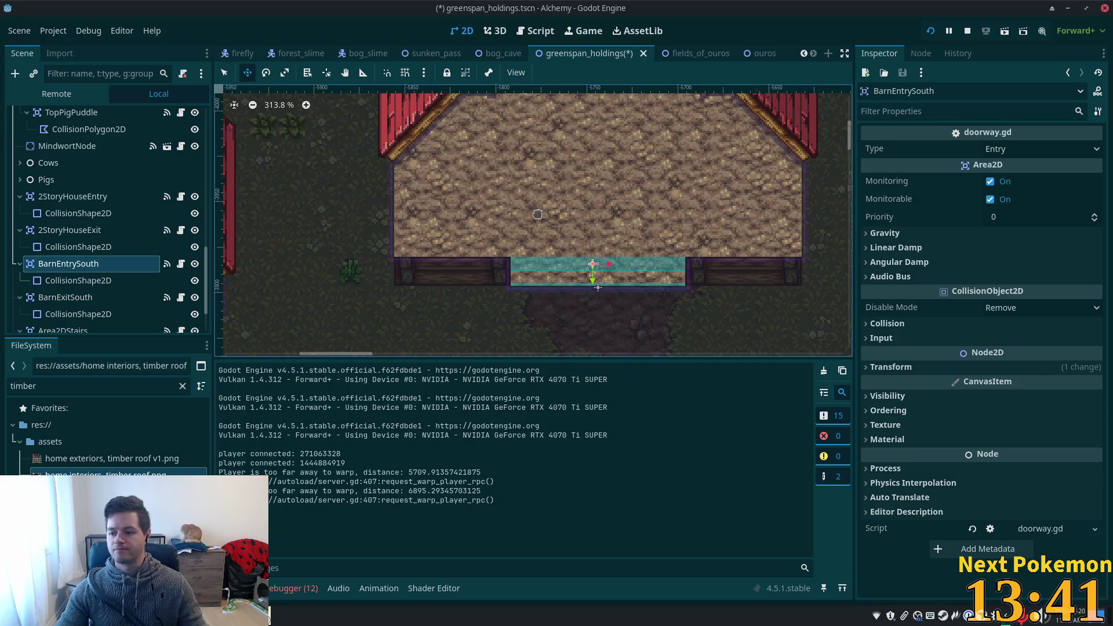
{"action": "left_click_drag", "start_coordinate": [538, 191], "coordinate": [540, 197]}
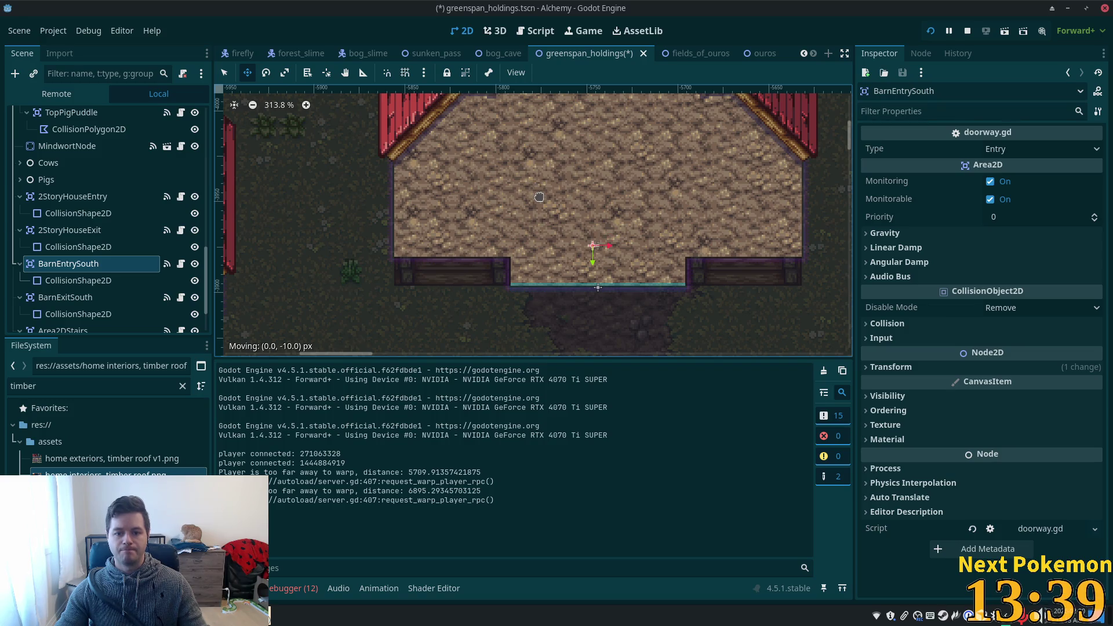
{"action": "left_click_drag", "start_coordinate": [541, 192], "coordinate": [541, 190]}
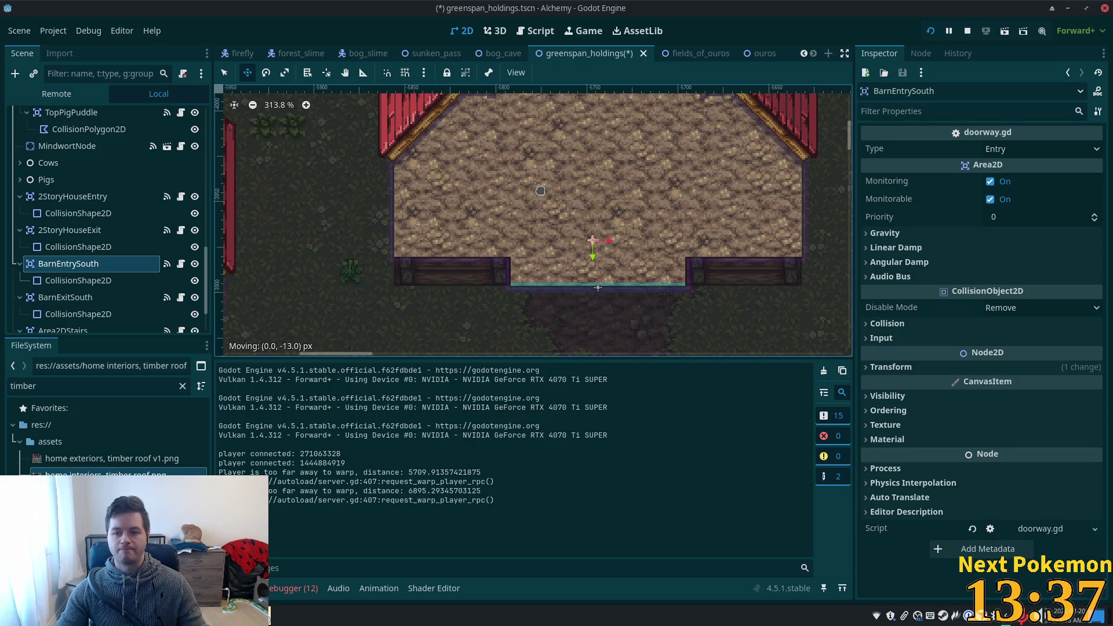
{"action": "key", "text": "ctrl+s"}
Run the game, arrange the two debug windows, and focus the Greenspan one.
{"action": "left_click", "coordinate": [931, 30]}
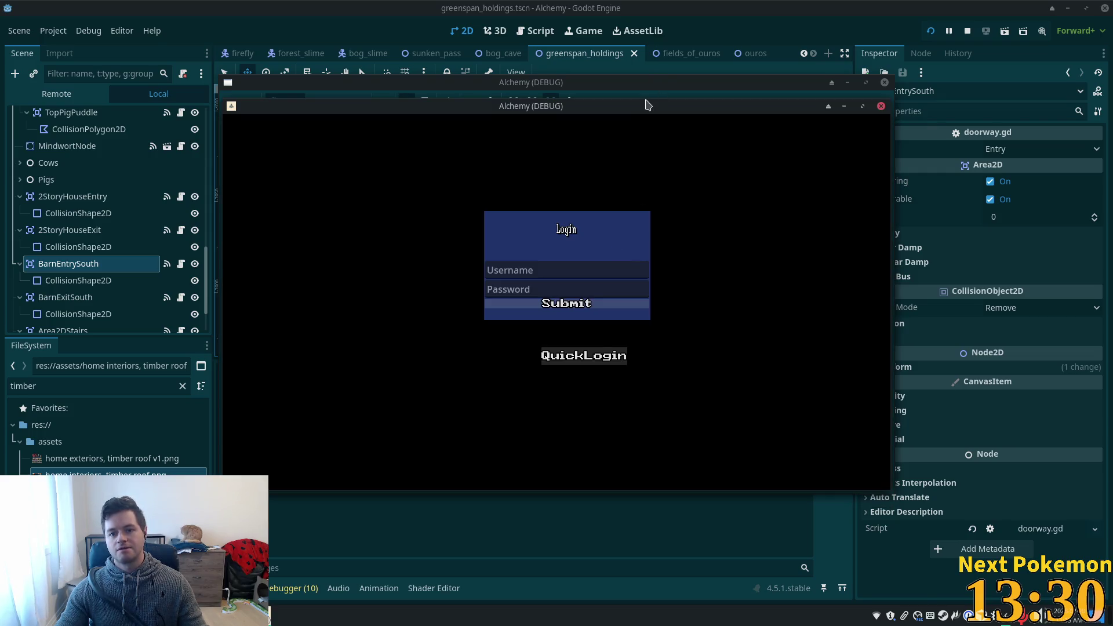
{"action": "left_click_drag", "start_coordinate": [648, 105], "coordinate": [444, 153]}
{"action": "mouse_move", "coordinate": [578, 107]}
{"action": "left_mouse_down"}
{"action": "mouse_move", "coordinate": [785, 209]}
{"action": "mouse_move", "coordinate": [810, 205]}
{"action": "left_mouse_up"}
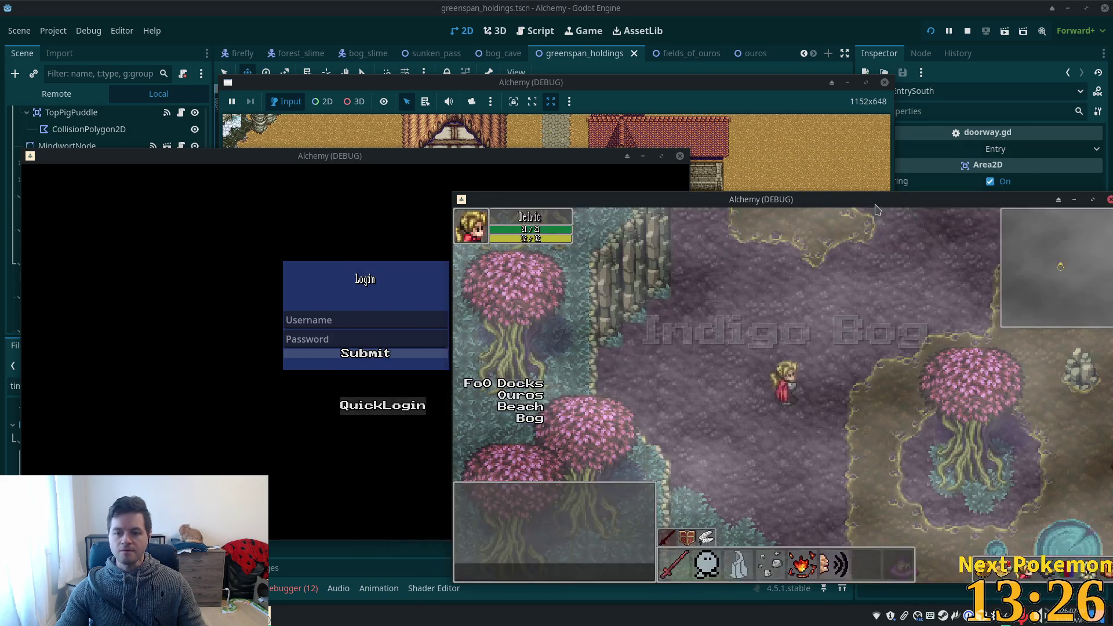
{"action": "left_click_drag", "start_coordinate": [465, 201], "coordinate": [438, 199]}
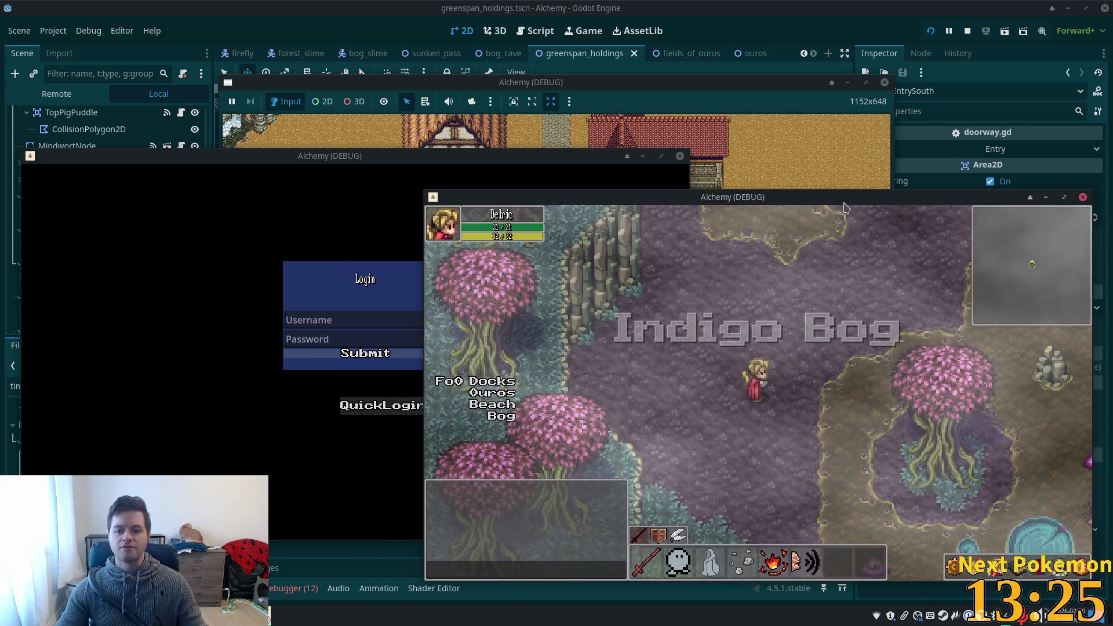
{"action": "left_click", "coordinate": [445, 165]}
Walk the player into the barn and back out onto the grass several times.
{"action": "key", "text": "Up"}
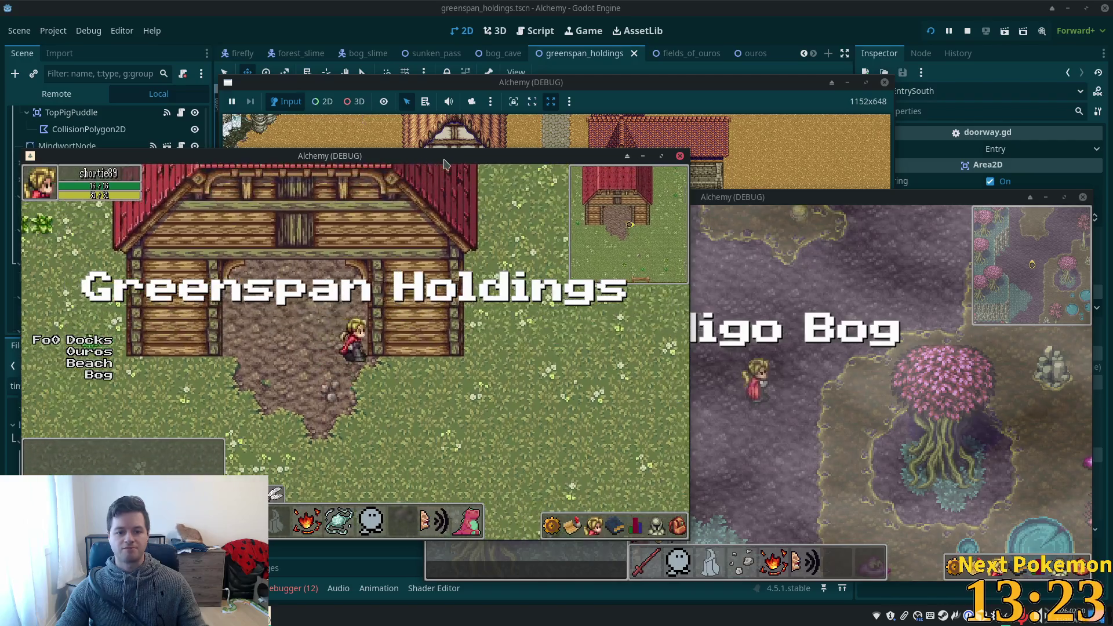
{"action": "key", "text": "Down"}
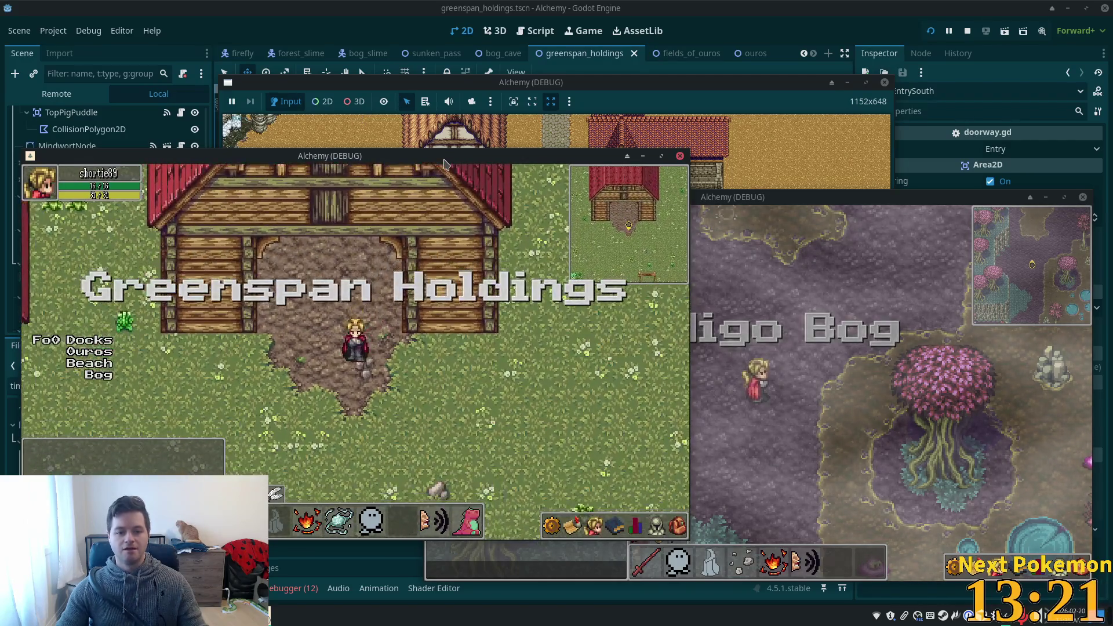
{"action": "key", "text": "Down"}
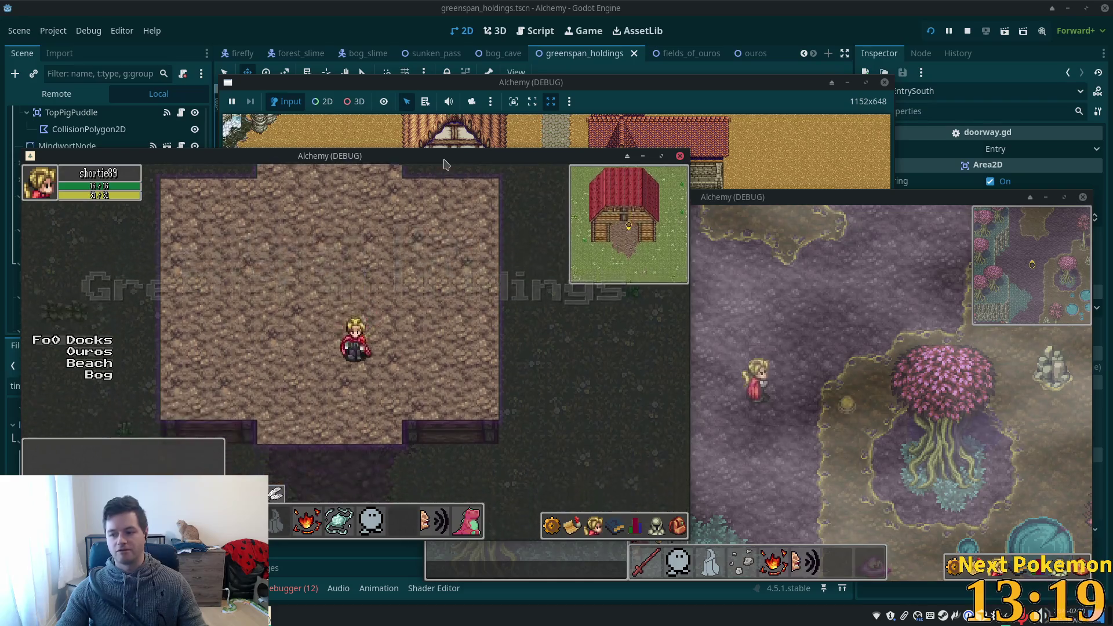
{"action": "key", "text": "Down"}
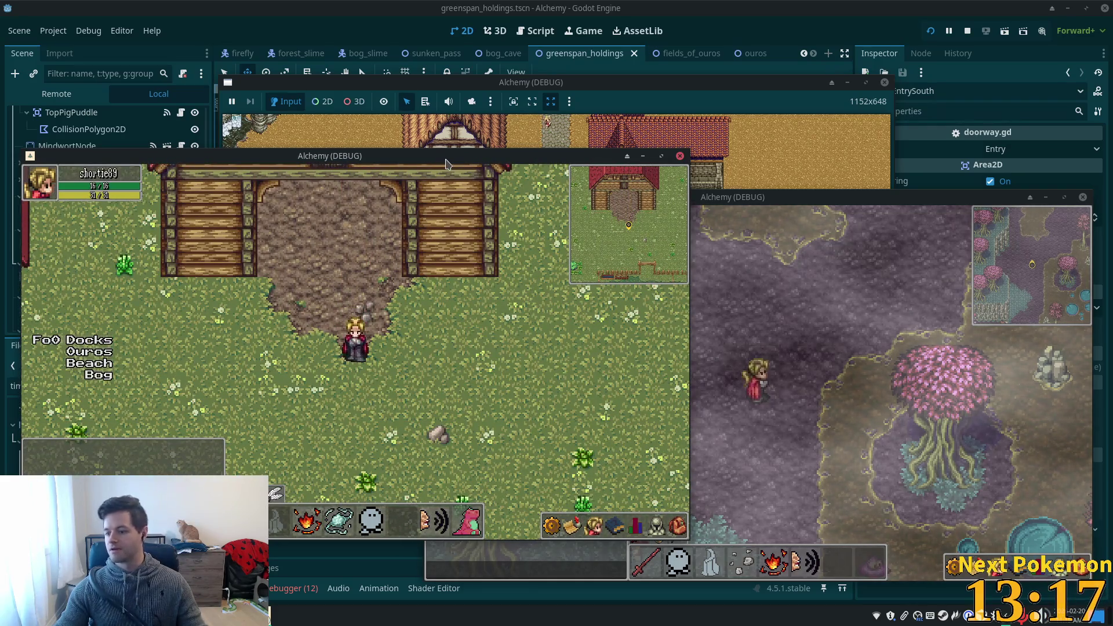
{"action": "key", "text": "Left"}
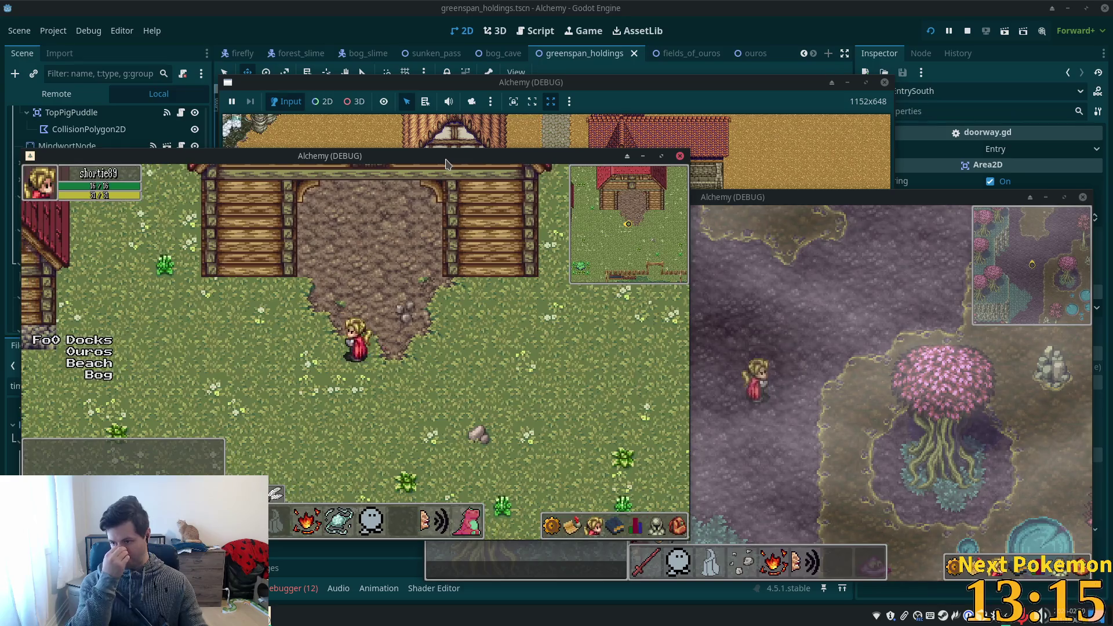
{"action": "key", "text": "Up"}
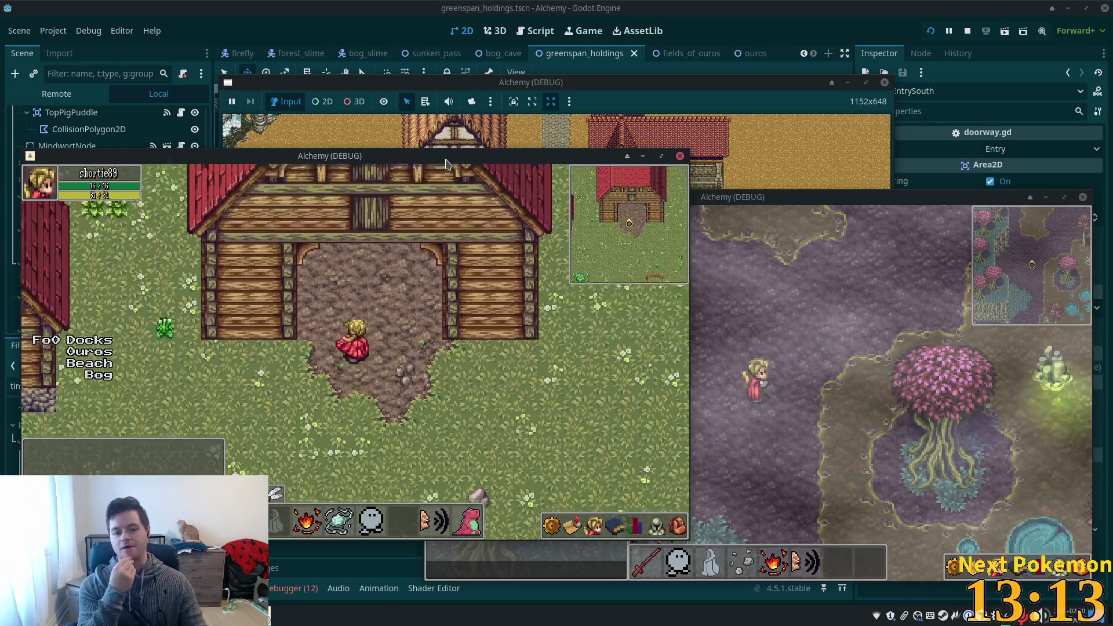
{"action": "key", "text": "Down"}
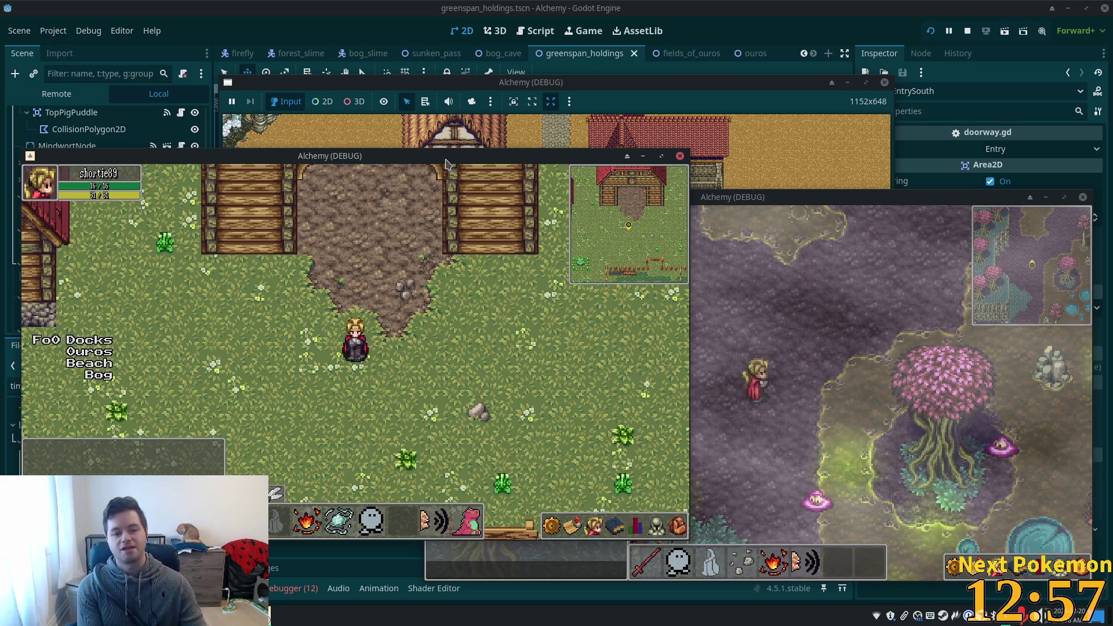
Enter through the south door, walk to the room's top edge, and exit again.
{"action": "key", "text": "Up"}
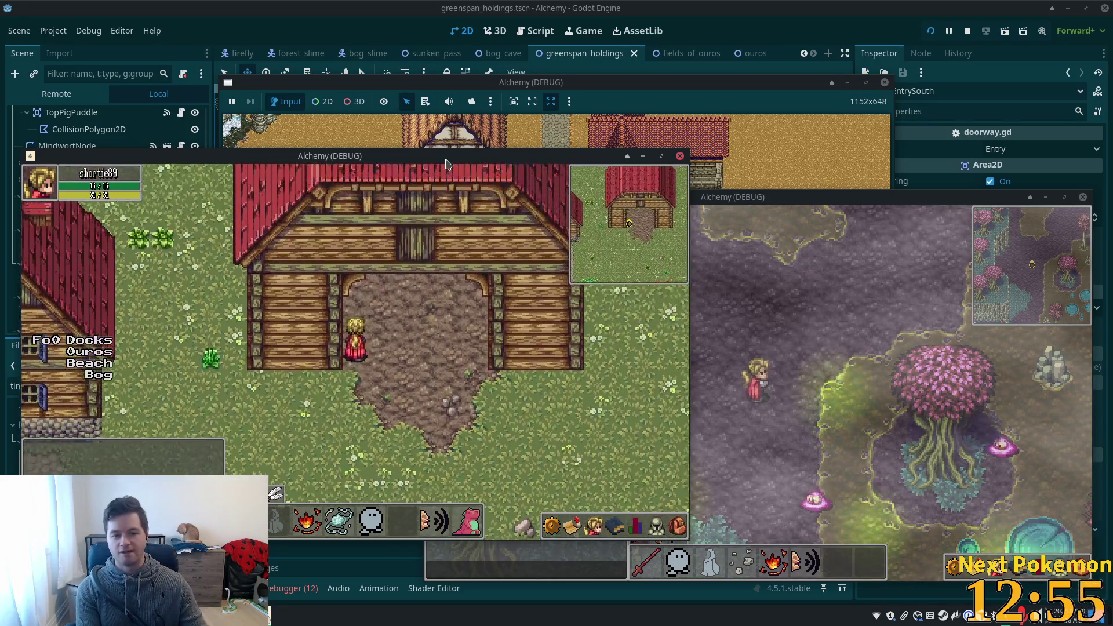
{"action": "key", "text": "Down"}
{"action": "key", "text": "Up"}
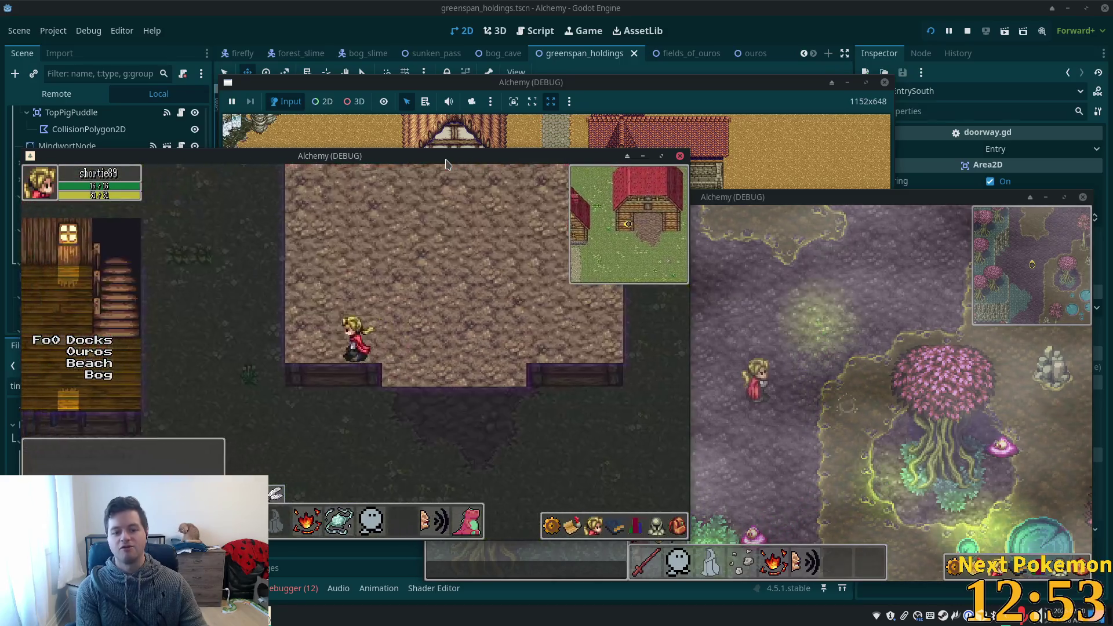
{"action": "key", "text": "Up"}
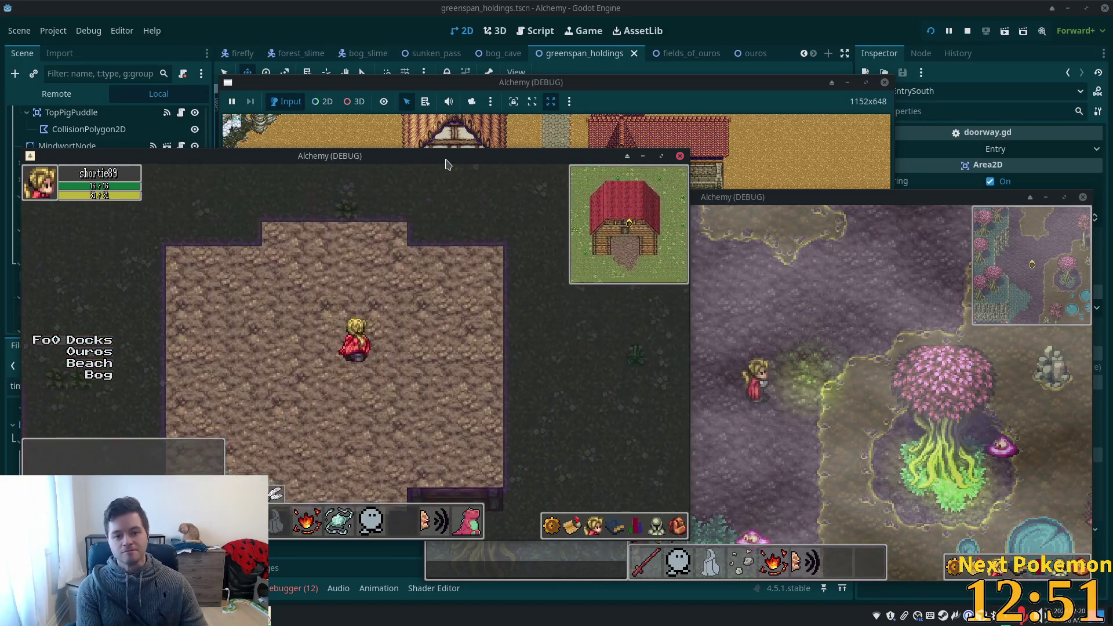
{"action": "key", "text": "Up"}
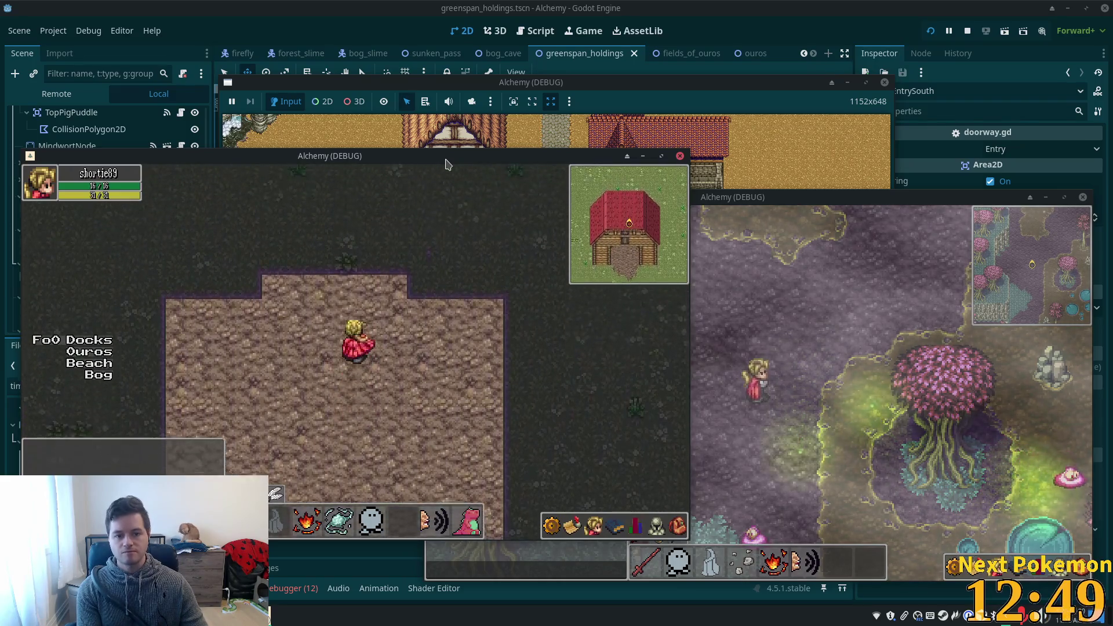
{"action": "key", "text": "Down"}
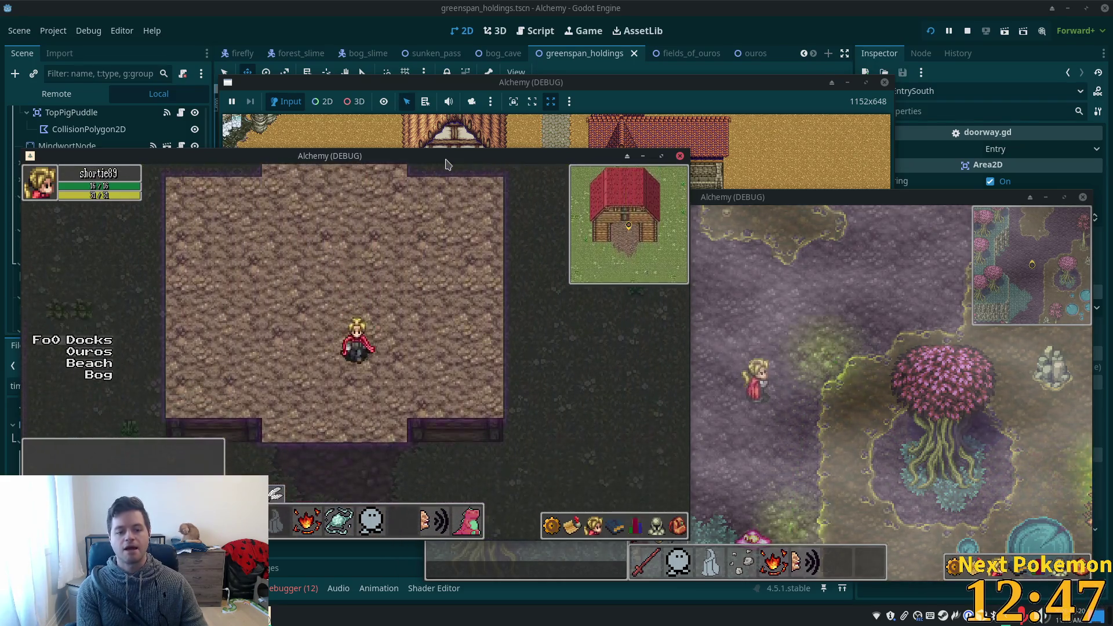
{"action": "key", "text": "Down"}
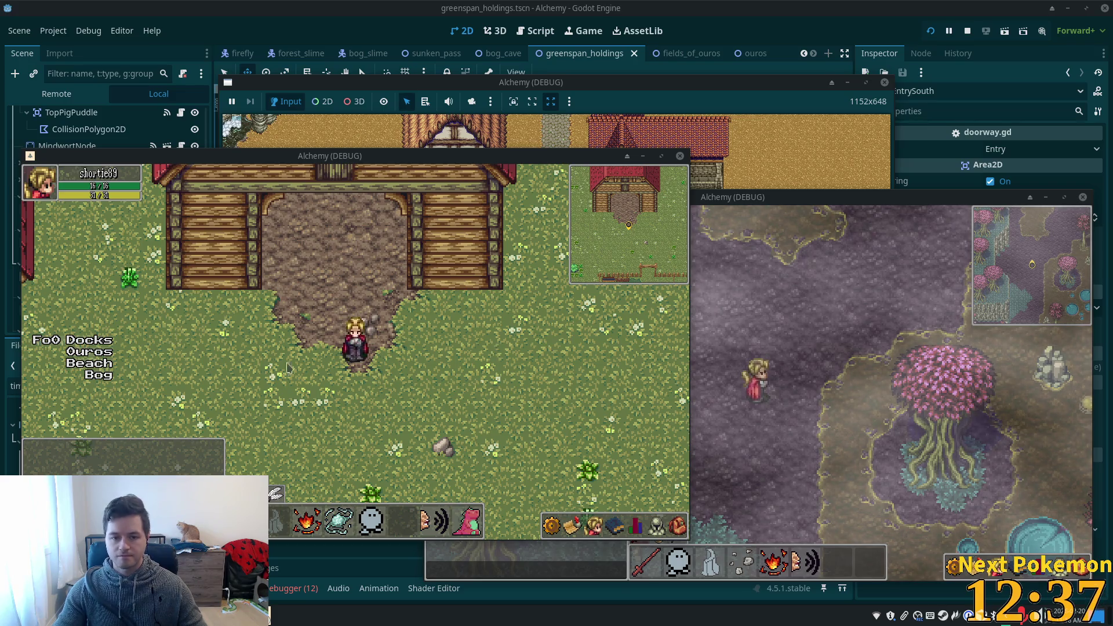
Walk around outside and through the barn once more, then close the game with F8.
{"action": "key", "text": "s"}
{"action": "key", "text": "s"}
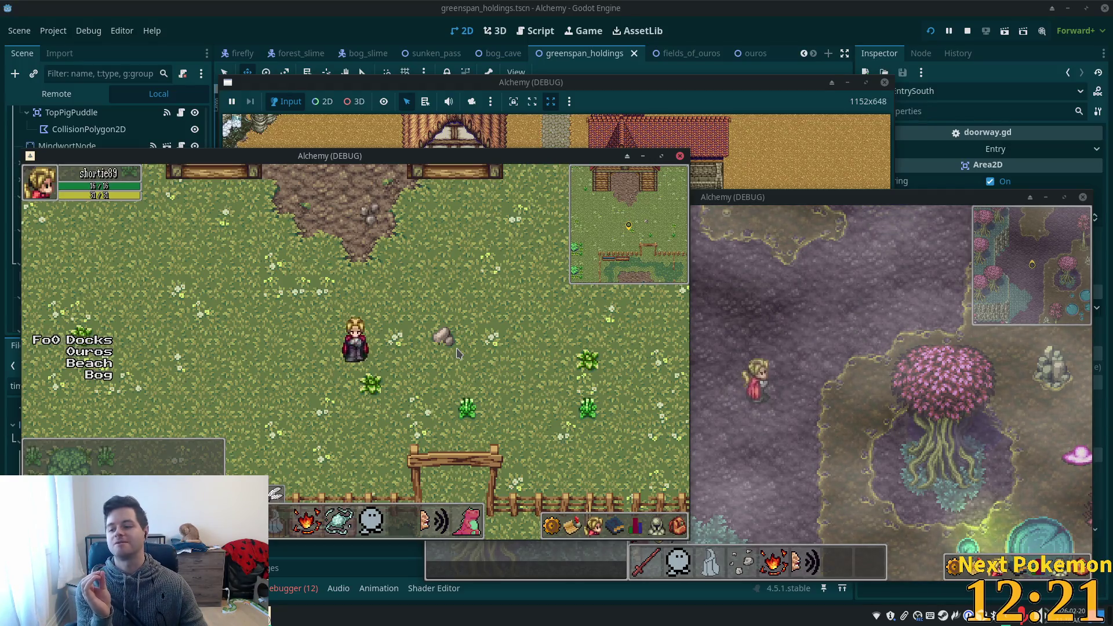
{"action": "key", "text": "Left"}
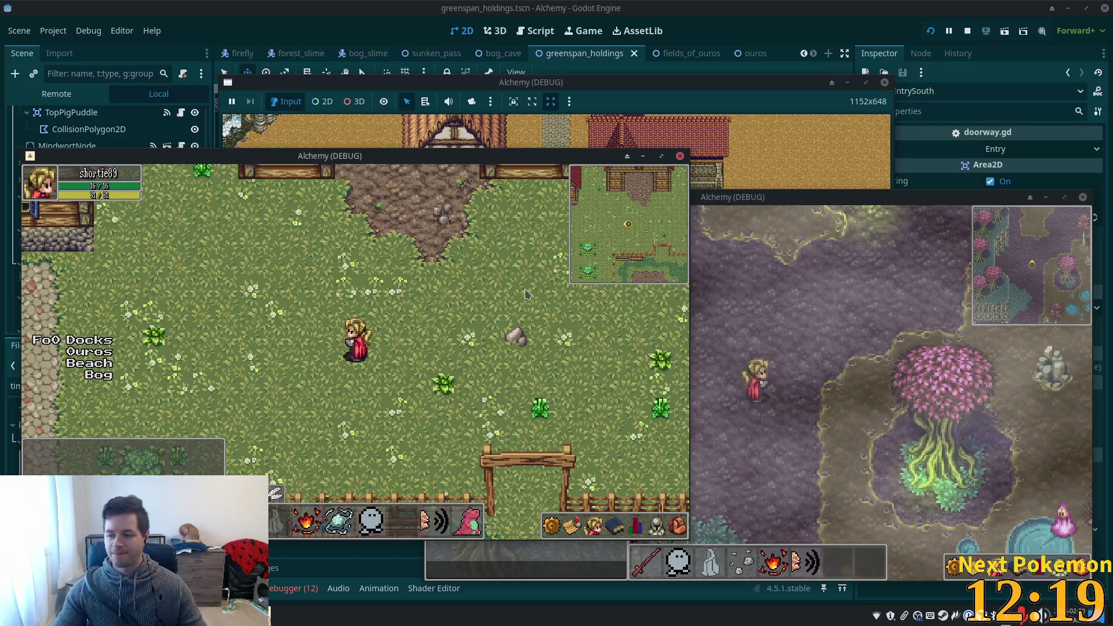
{"action": "key", "text": "Up"}
{"action": "key", "text": "Up"}
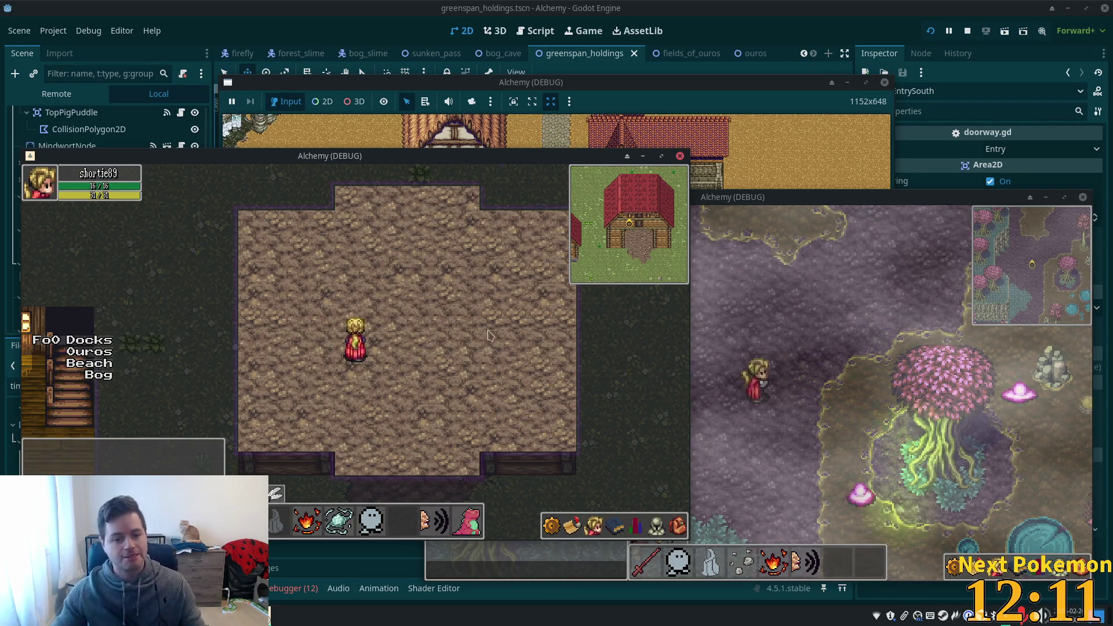
{"action": "key", "text": "Down"}
{"action": "key", "text": "Down"}
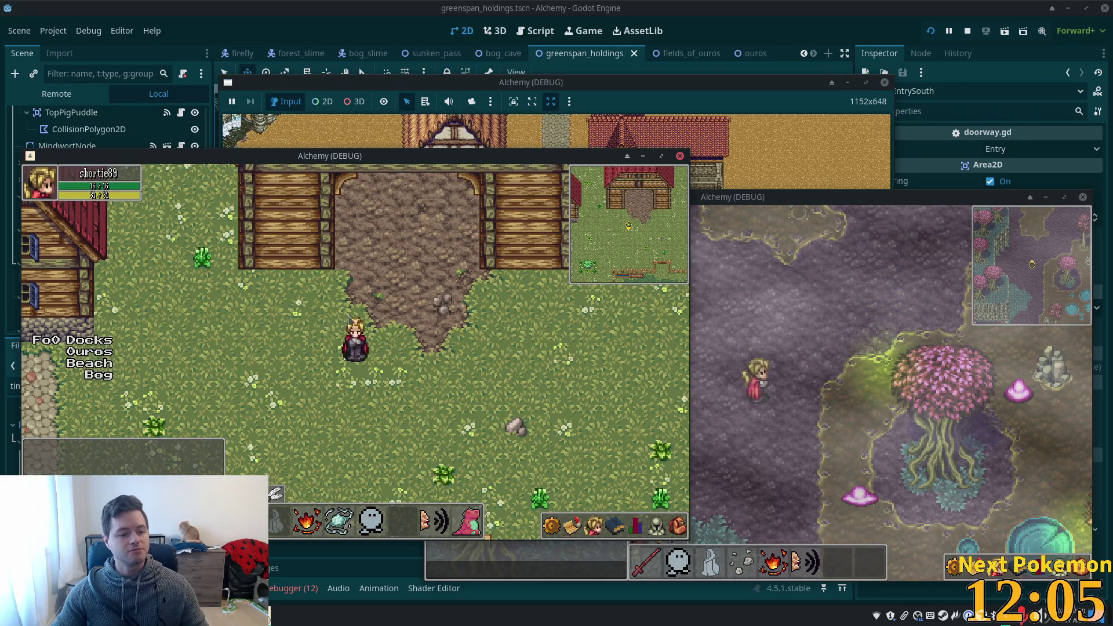
{"action": "key", "text": "F8"}
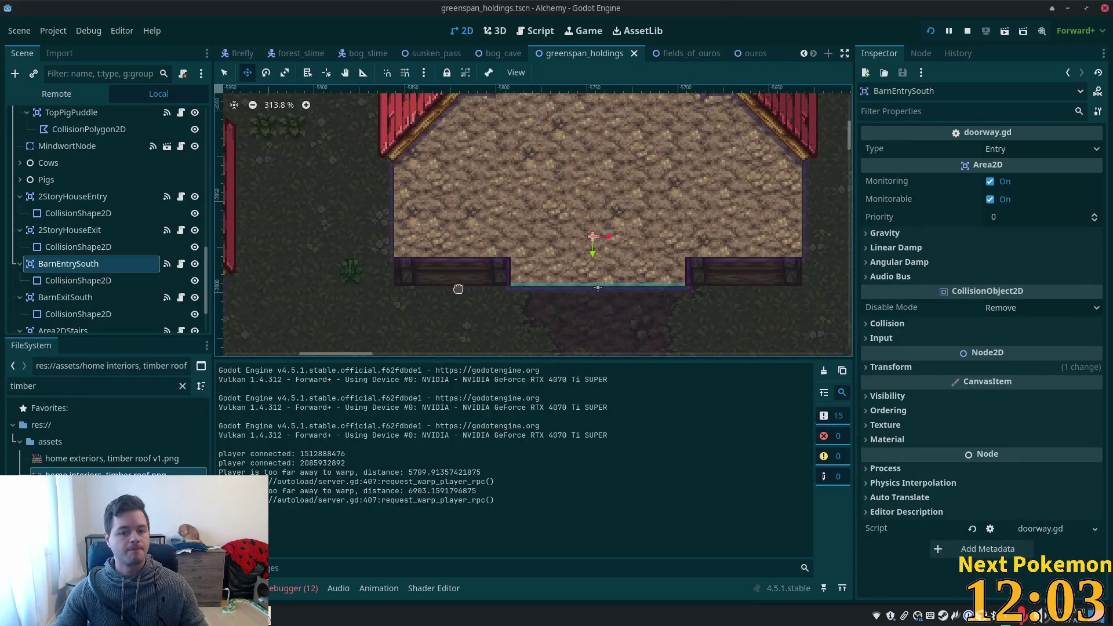
Duplicate BarnEntrySouth and rename the copy BarnEntryNorth.
{"action": "scroll", "coordinate": [458, 289], "scroll_direction": "down", "scroll_amount": 5}
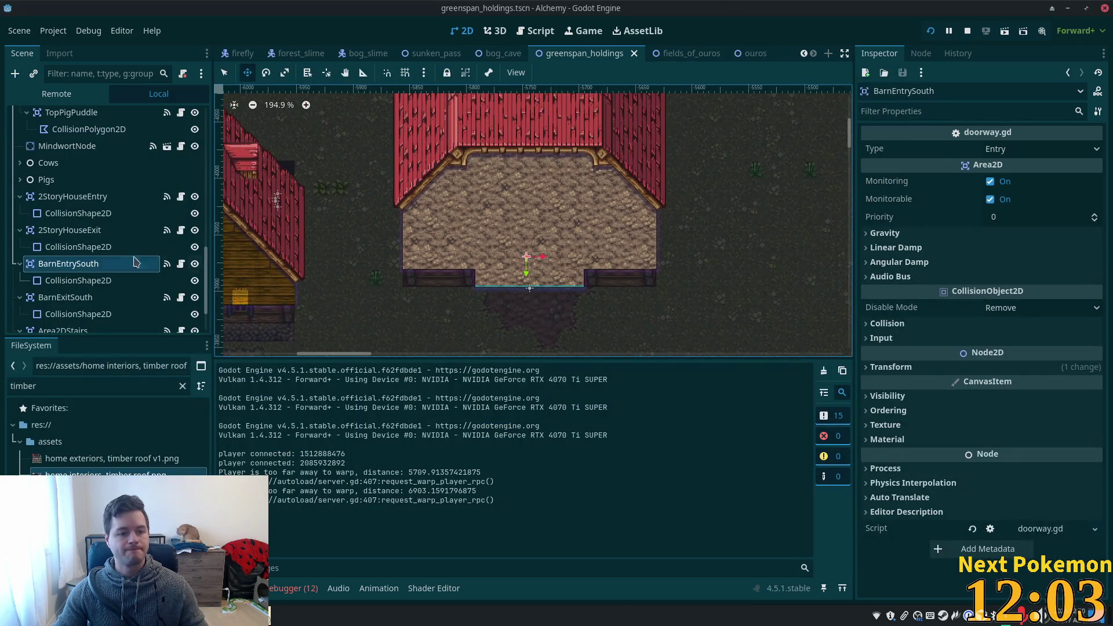
{"action": "left_click", "coordinate": [20, 264]}
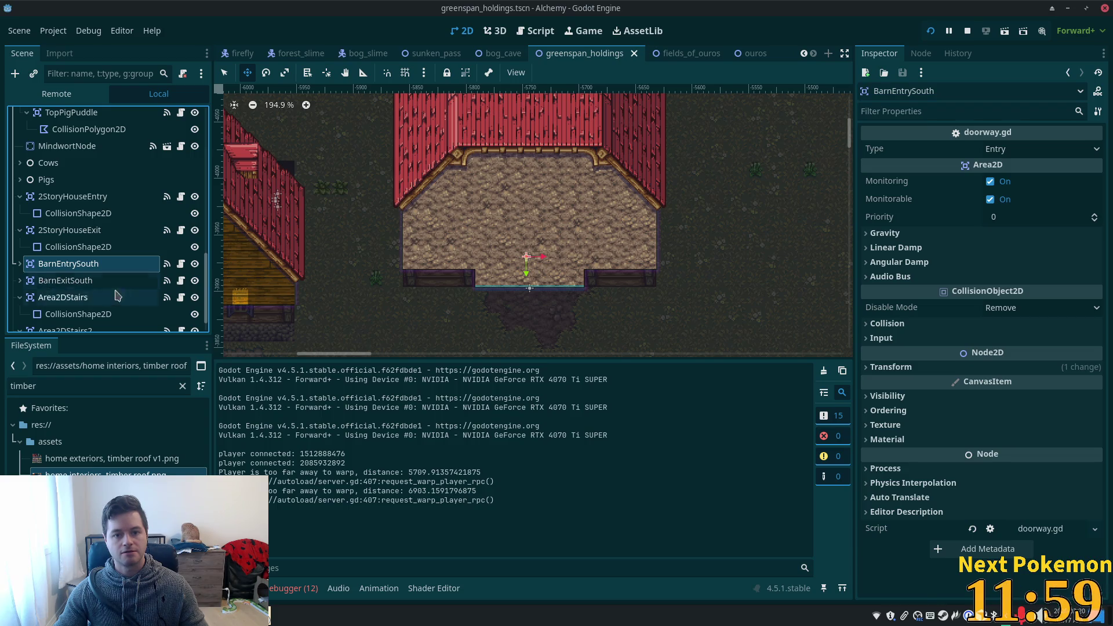
{"action": "scroll", "coordinate": [580, 305], "scroll_direction": "down", "scroll_amount": 3}
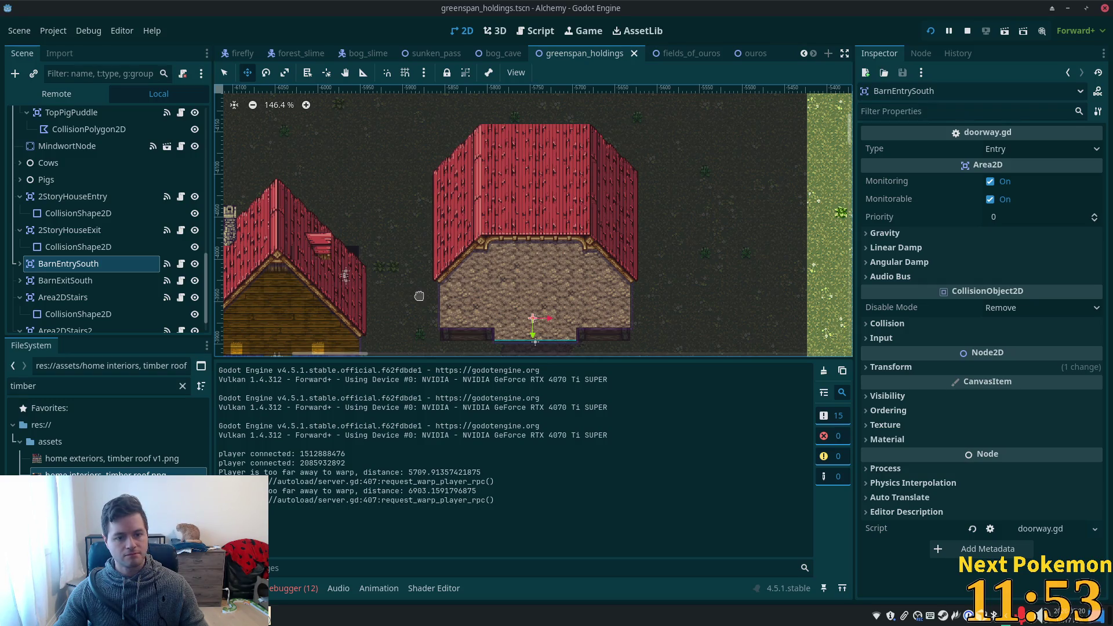
{"action": "scroll", "coordinate": [462, 315], "scroll_direction": "up", "scroll_amount": 5}
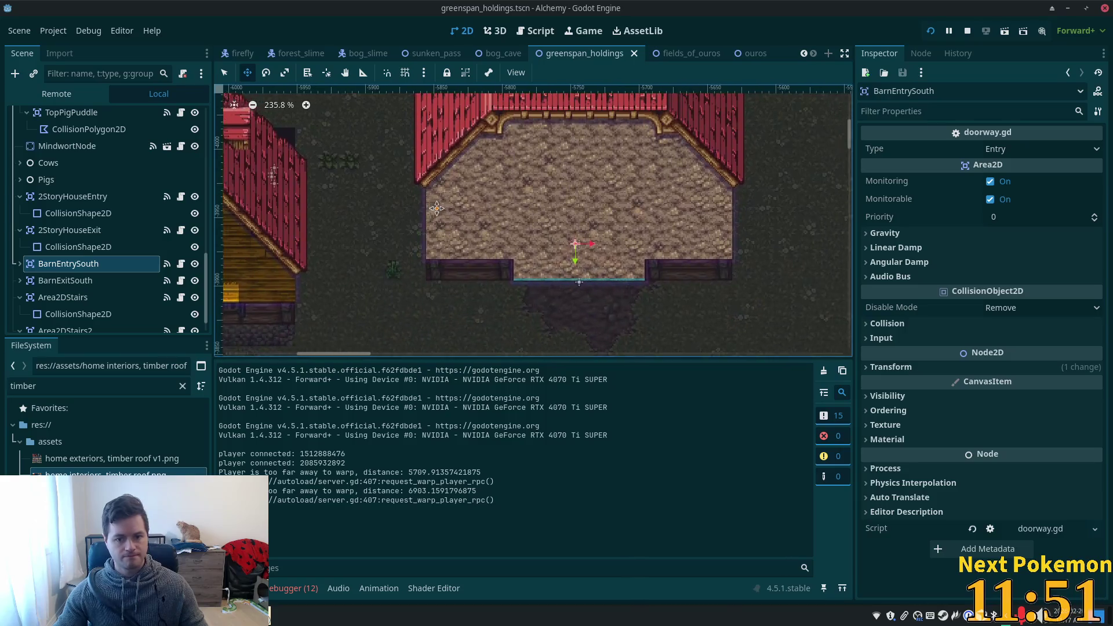
{"action": "left_click", "coordinate": [85, 229]}
{"action": "left_click", "coordinate": [75, 264]}
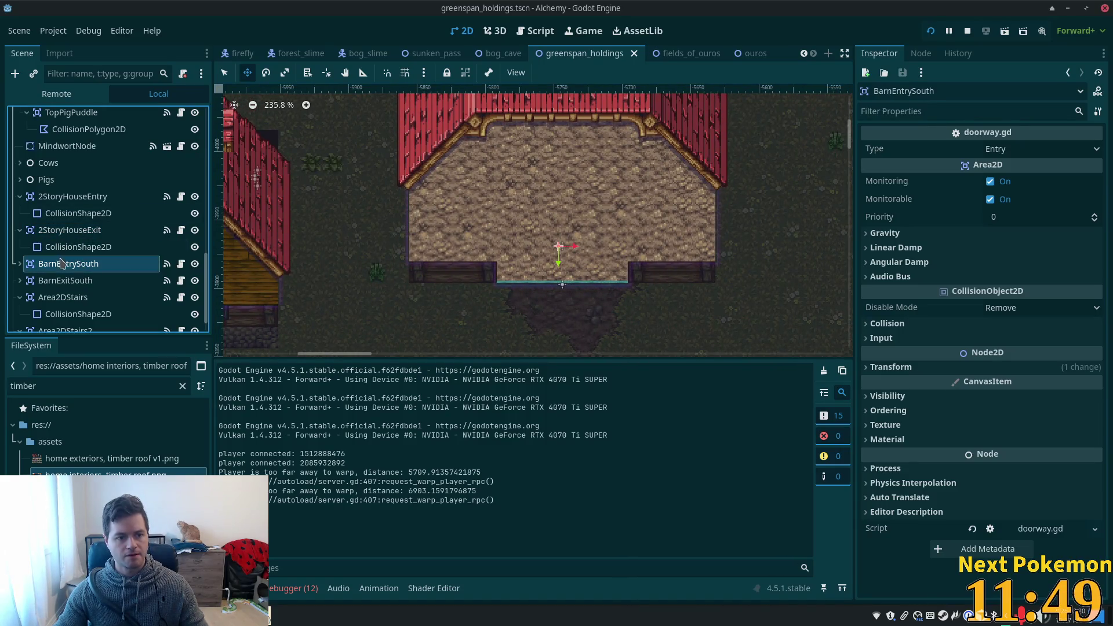
{"action": "key", "text": "ctrl+d"}
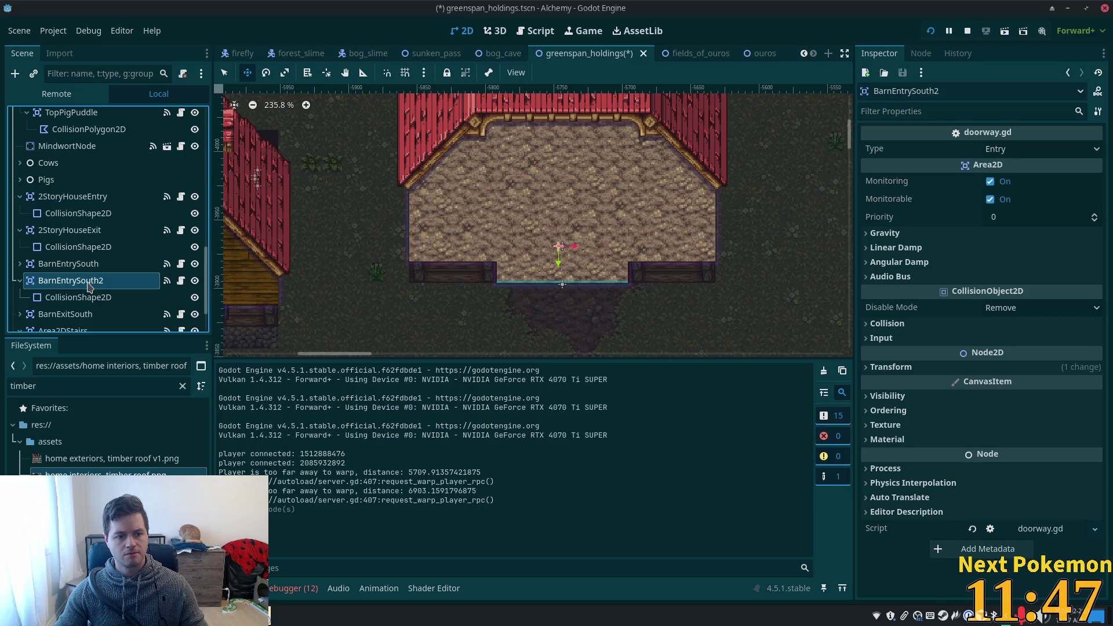
{"action": "double_click", "coordinate": [101, 283]}
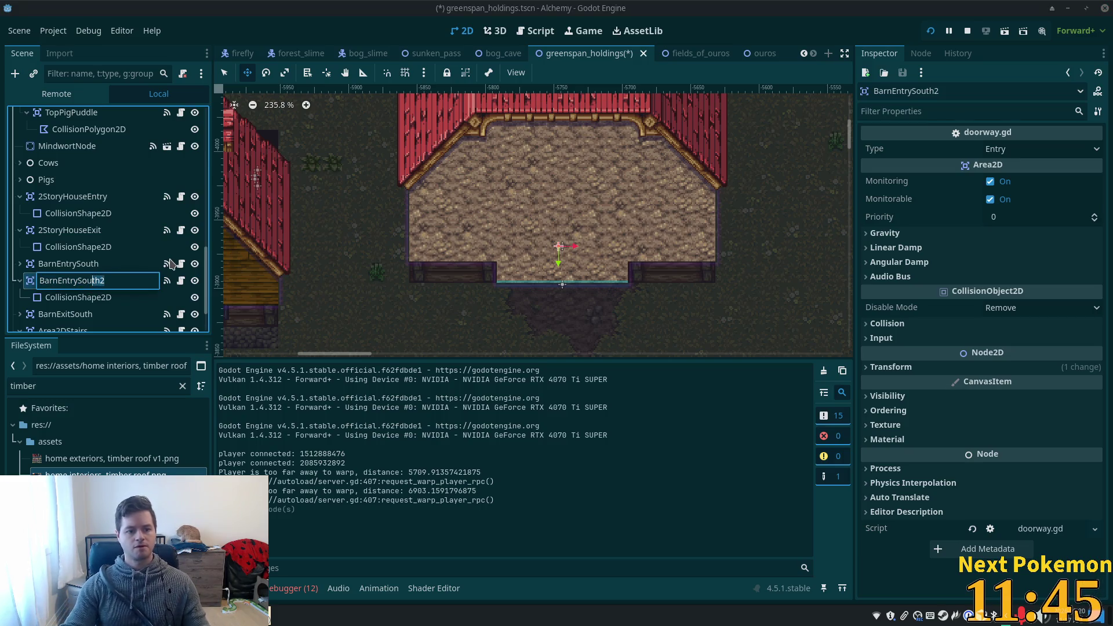
{"action": "key", "text": "shift+Left"}
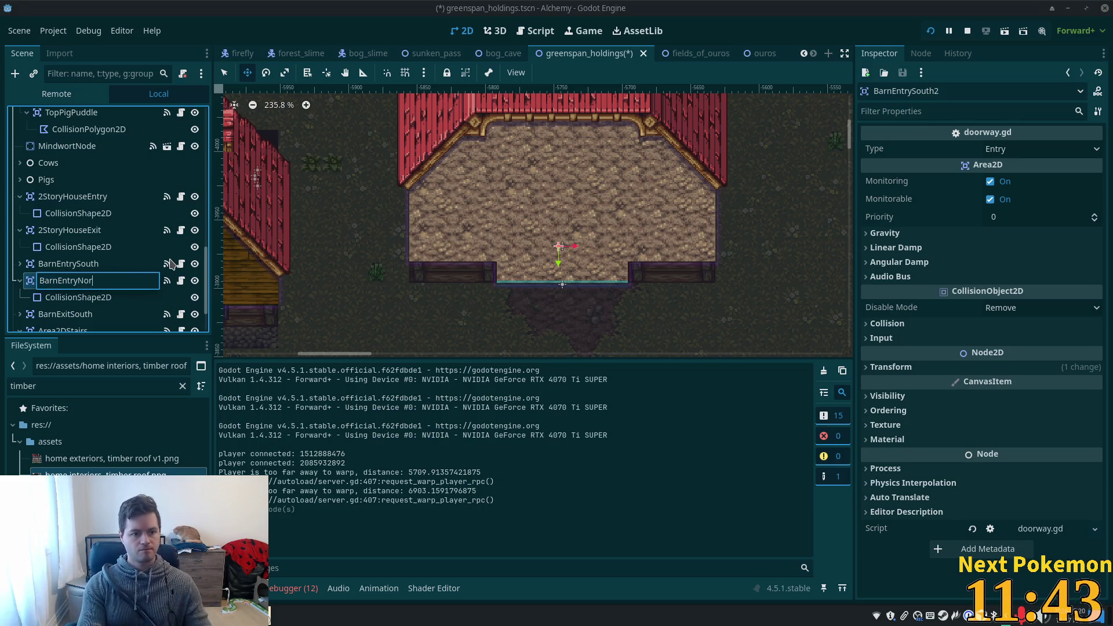
{"action": "key", "text": "Return"}
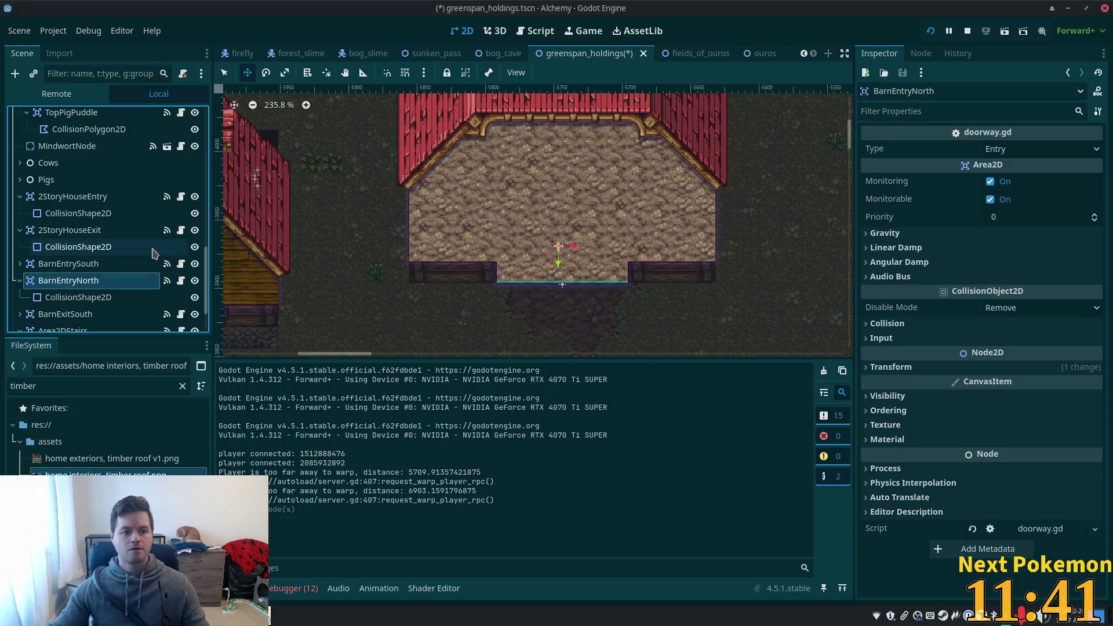
Hide the Roofs layer so the barn interior is visible.
{"action": "scroll", "coordinate": [162, 198], "scroll_direction": "up", "scroll_amount": 1}
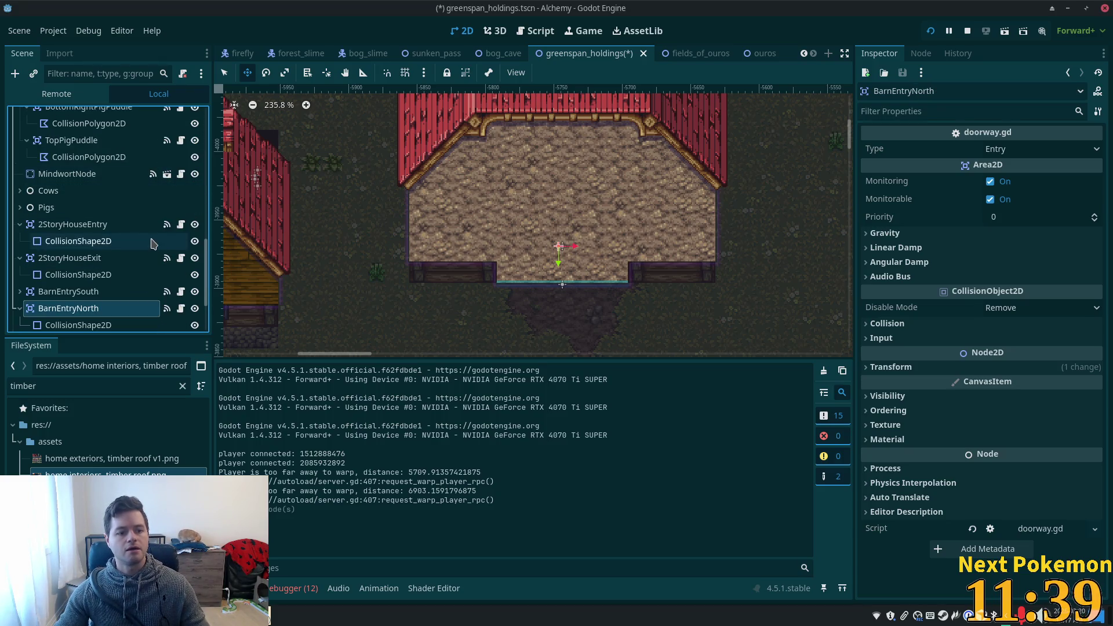
{"action": "scroll", "coordinate": [294, 230], "scroll_direction": "down", "scroll_amount": 2}
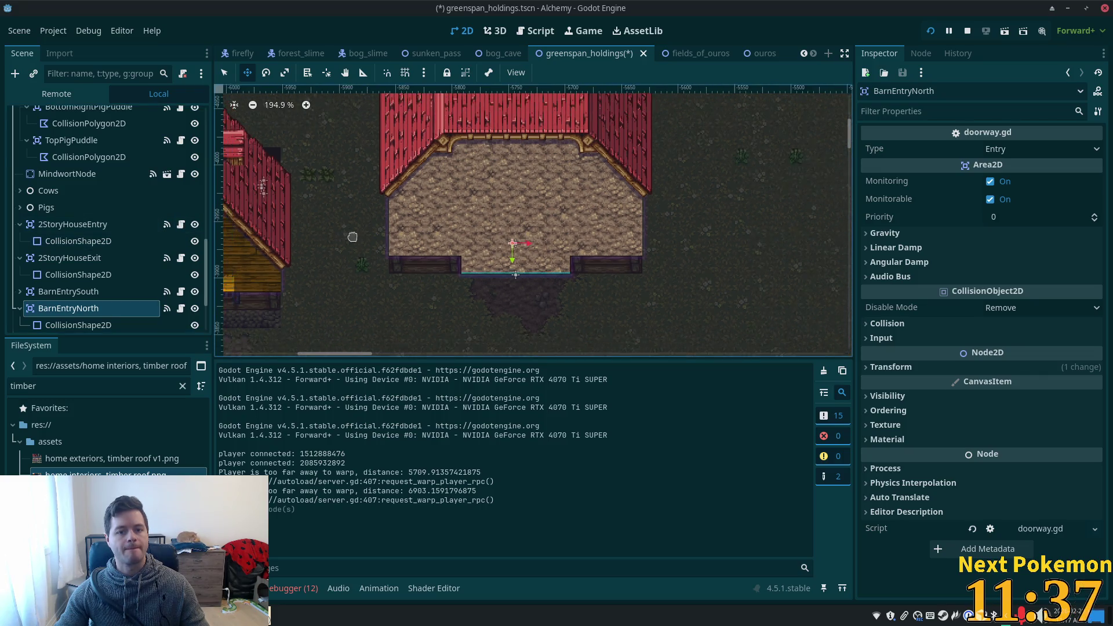
{"action": "scroll", "coordinate": [106, 184], "scroll_direction": "up", "scroll_amount": 5}
{"action": "scroll", "coordinate": [106, 183], "scroll_direction": "up", "scroll_amount": 10}
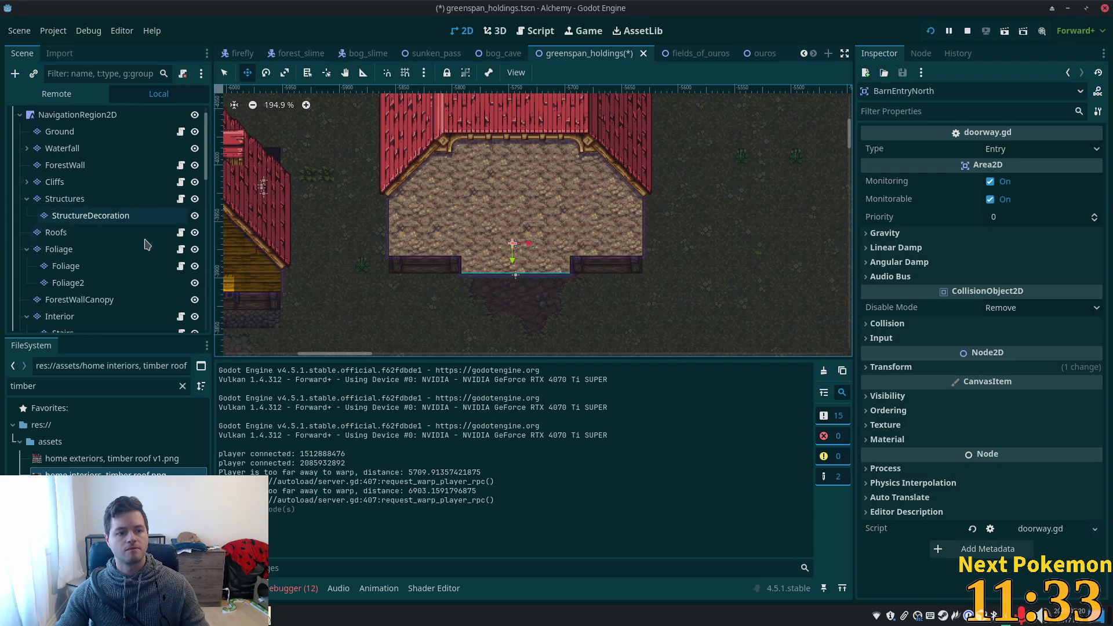
{"action": "left_click", "coordinate": [194, 232]}
Center the barn in the view and move BarnEntryNorth up to the barn's north wall.
{"action": "scroll", "coordinate": [406, 279], "scroll_direction": "down", "scroll_amount": 6}
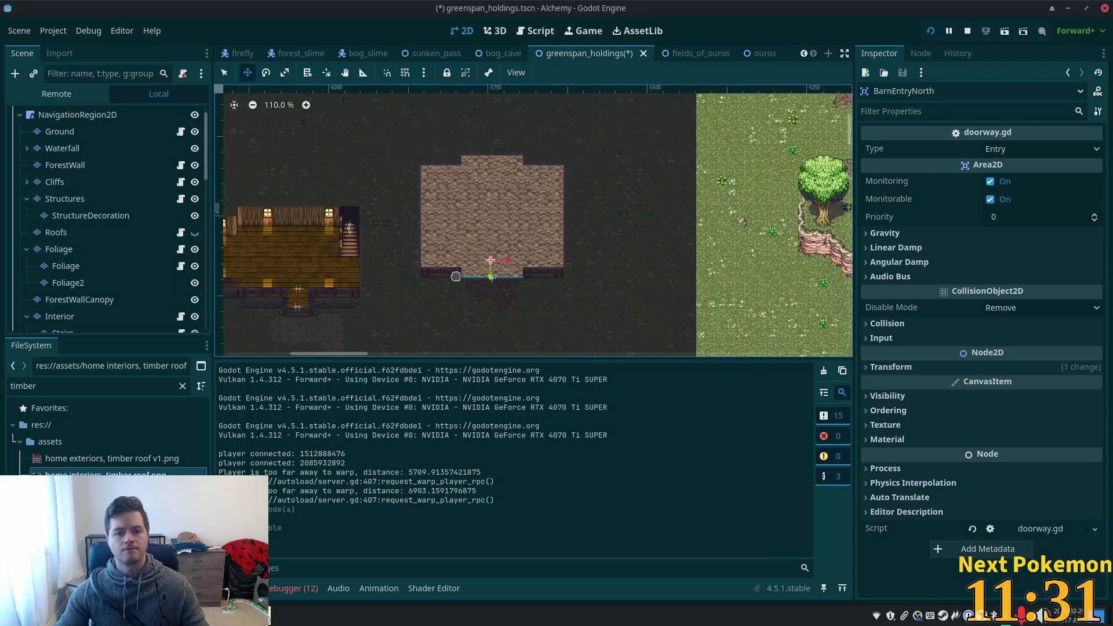
{"action": "scroll", "coordinate": [97, 264], "scroll_direction": "down", "scroll_amount": 3}
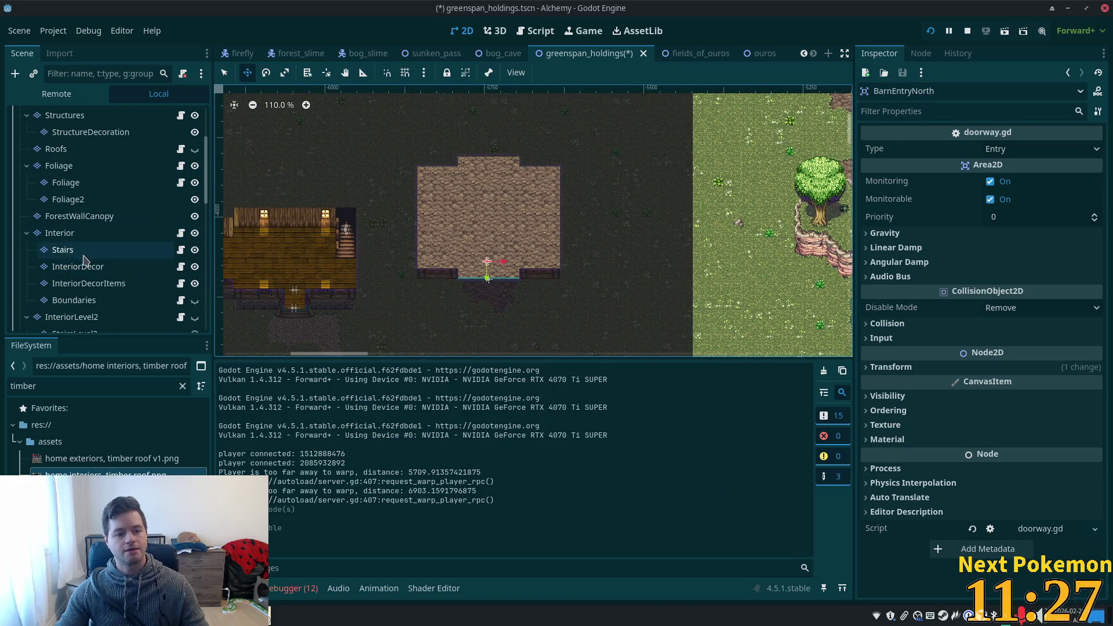
{"action": "scroll", "coordinate": [93, 261], "scroll_direction": "down", "scroll_amount": 8}
{"action": "scroll", "coordinate": [90, 264], "scroll_direction": "down", "scroll_amount": 3}
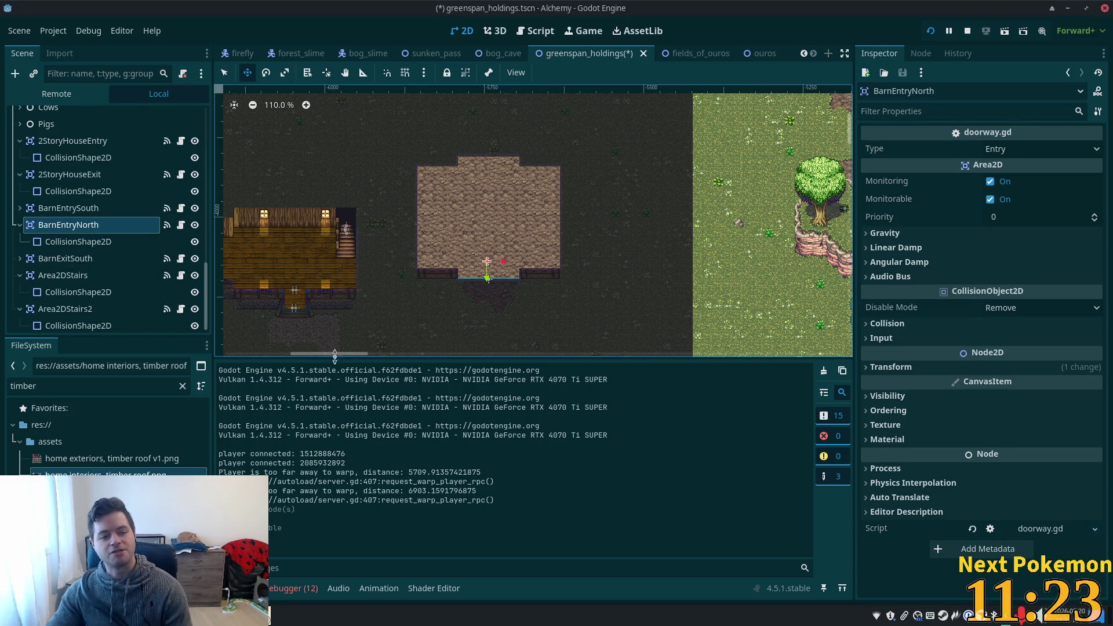
{"action": "scroll", "coordinate": [426, 313], "scroll_direction": "up", "scroll_amount": 4}
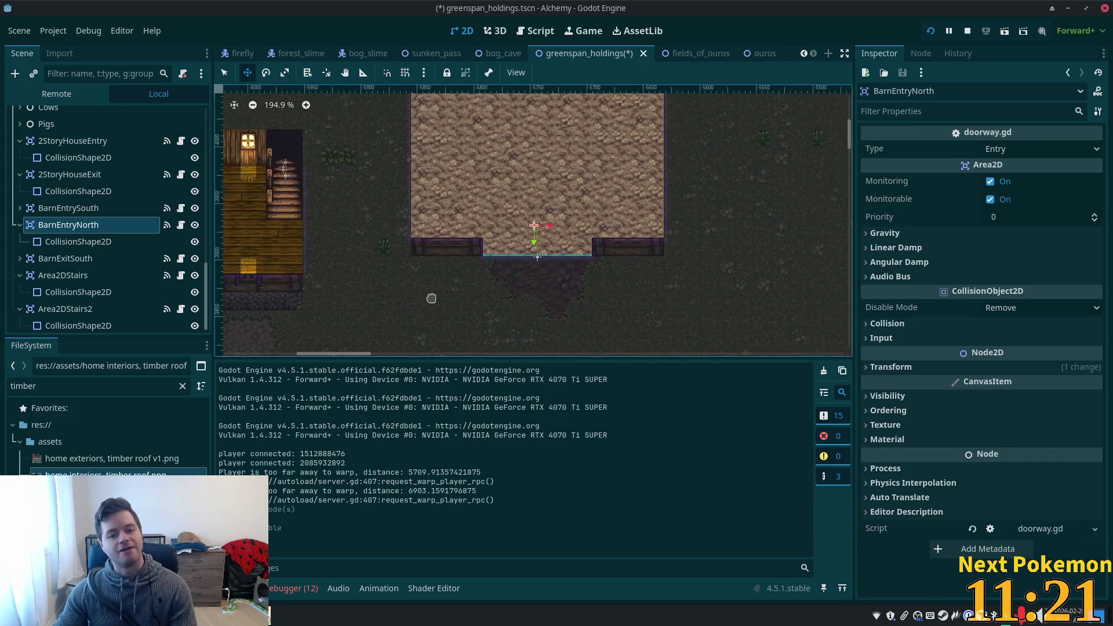
{"action": "left_click_drag", "start_coordinate": [422, 288], "coordinate": [385, 346]}
{"action": "scroll", "coordinate": [398, 286], "scroll_direction": "down", "scroll_amount": 2}
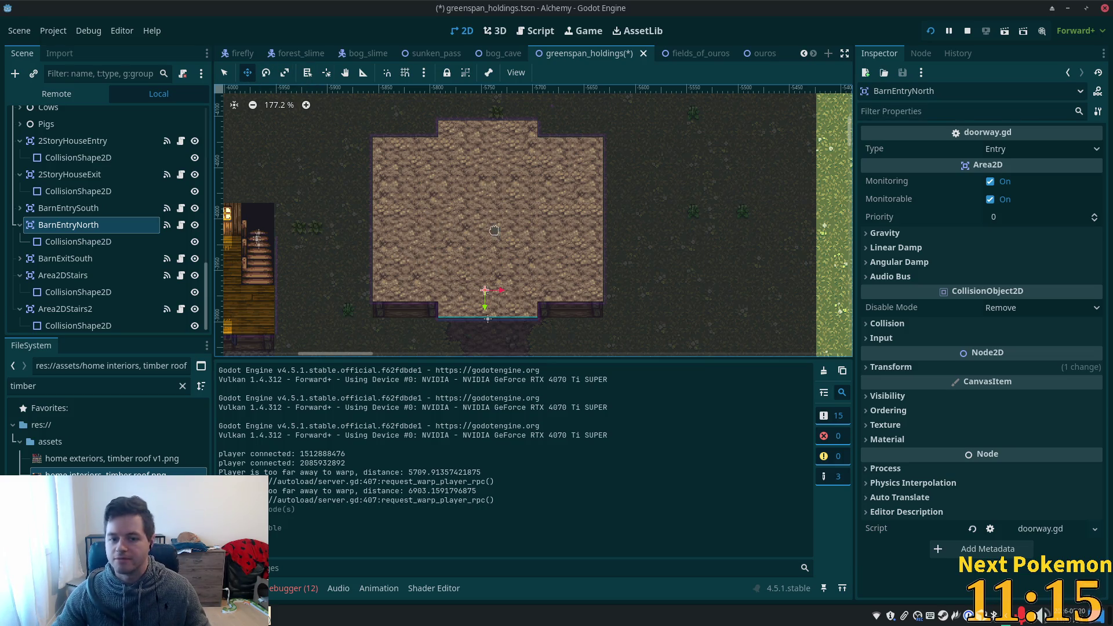
{"action": "mouse_move", "coordinate": [474, 240]}
{"action": "left_mouse_down"}
{"action": "mouse_move", "coordinate": [468, 60]}
{"action": "mouse_move", "coordinate": [472, 102]}
{"action": "left_mouse_up"}
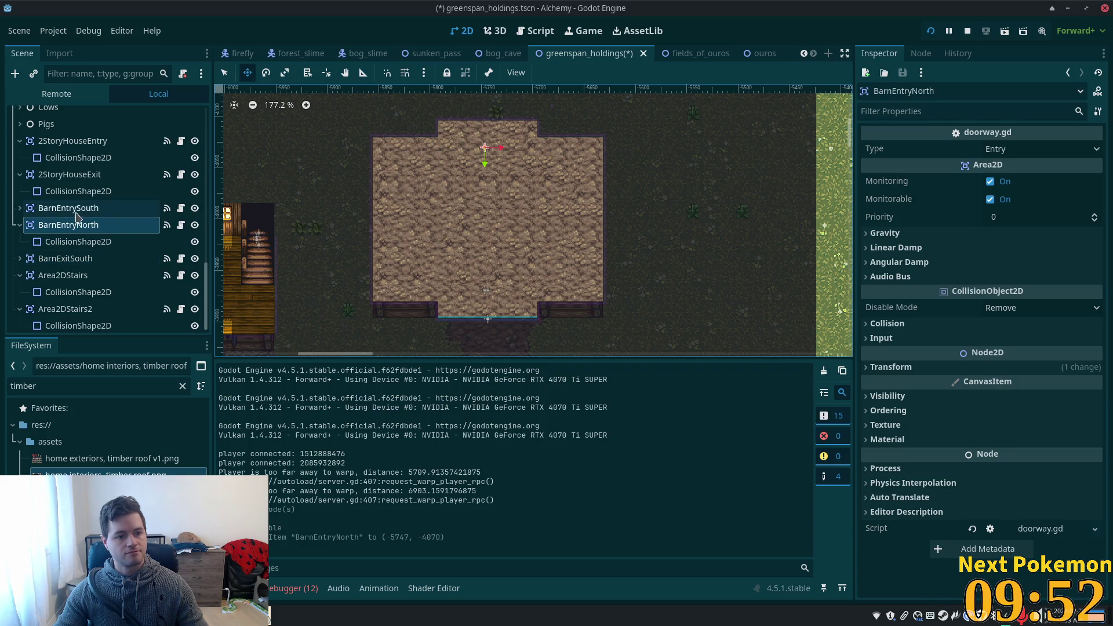
Duplicate BarnExitSouth and rename the copy BarnExitNorth.
{"action": "left_click", "coordinate": [55, 225]}
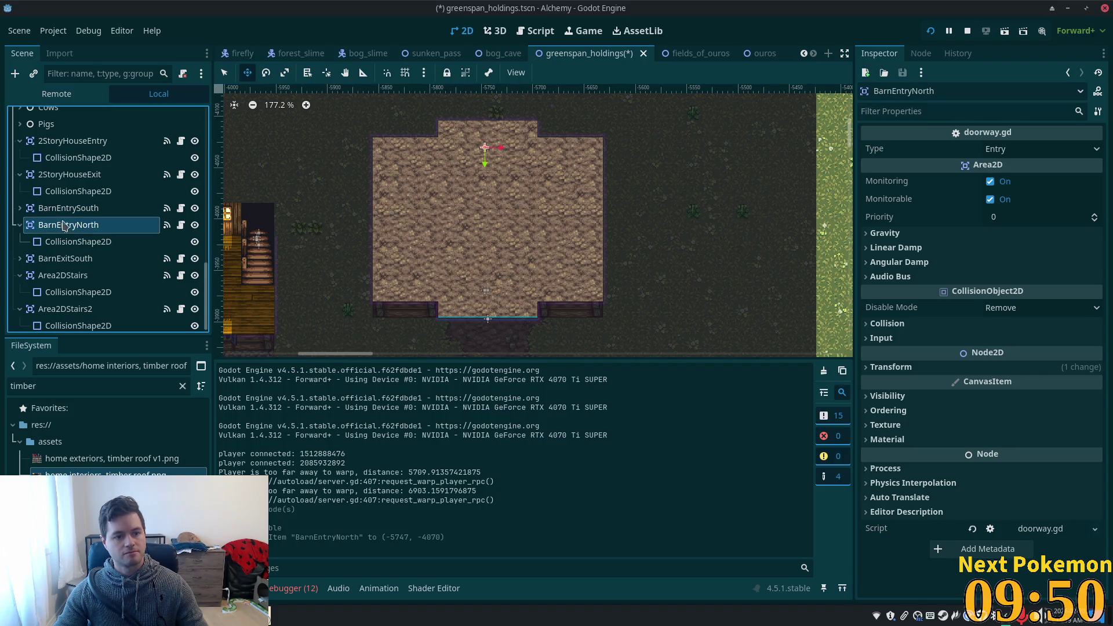
{"action": "left_click", "coordinate": [58, 259]}
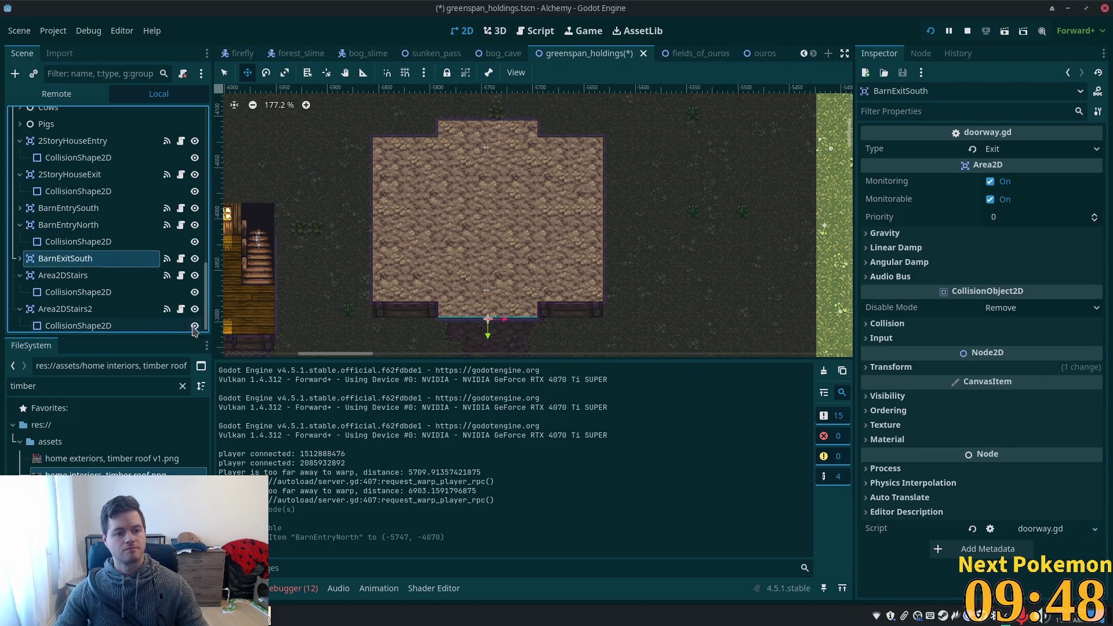
{"action": "key", "text": "ctrl+d"}
{"action": "key", "text": "F2"}
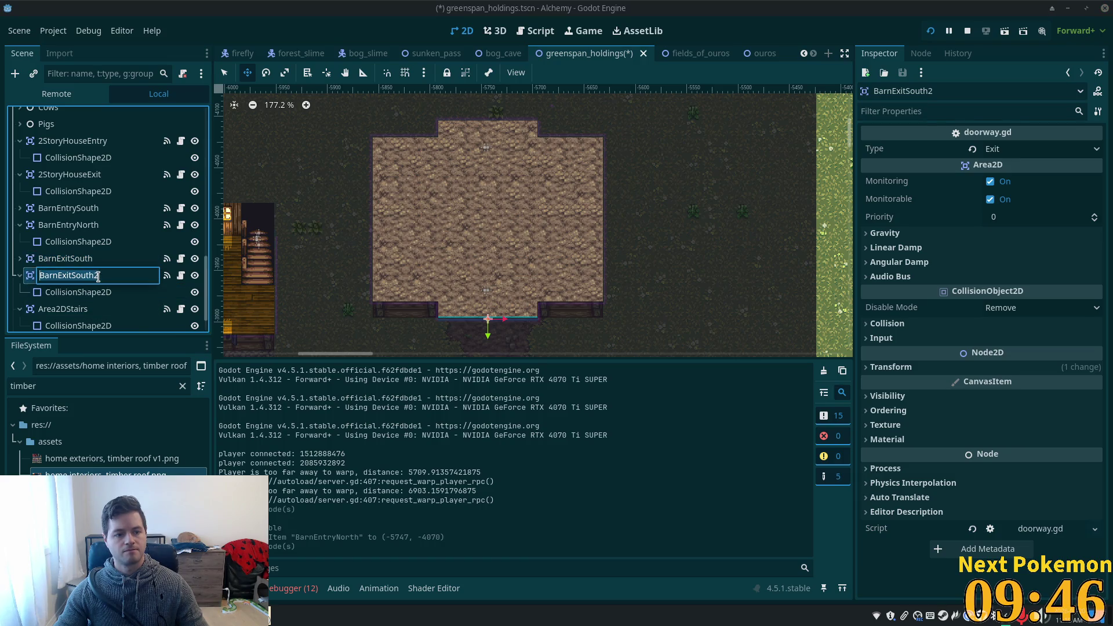
{"action": "key", "text": "shift+Left"}
{"action": "key", "text": "shift+Left"}
{"action": "key", "text": "shift+Left"}
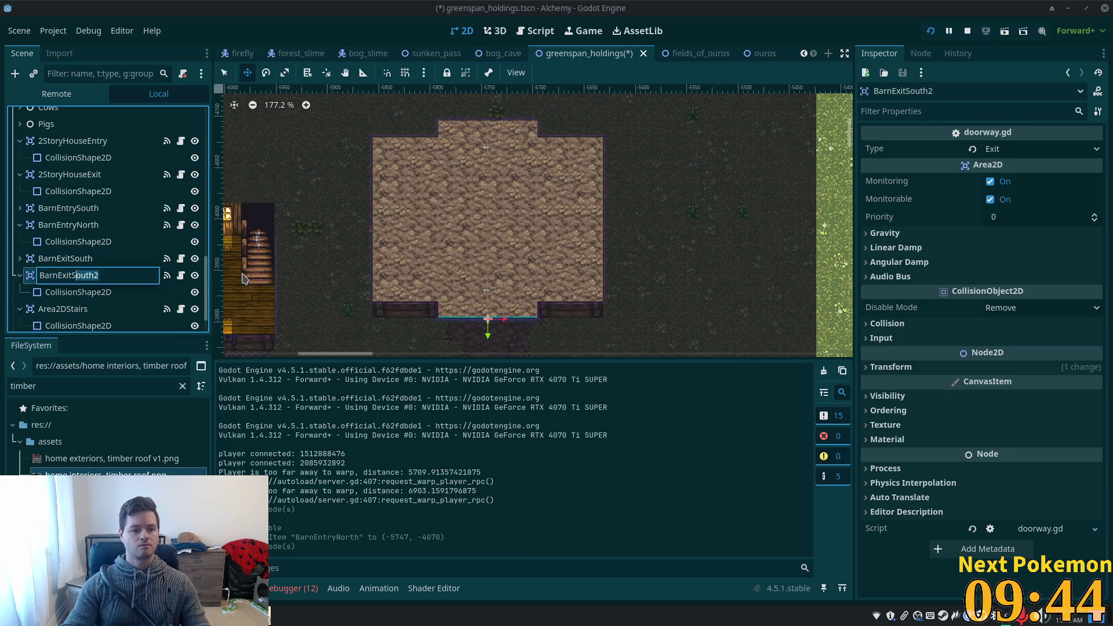
{"action": "key", "text": "shift+Left"}
{"action": "type", "text": "North"}
{"action": "key", "text": "Return"}
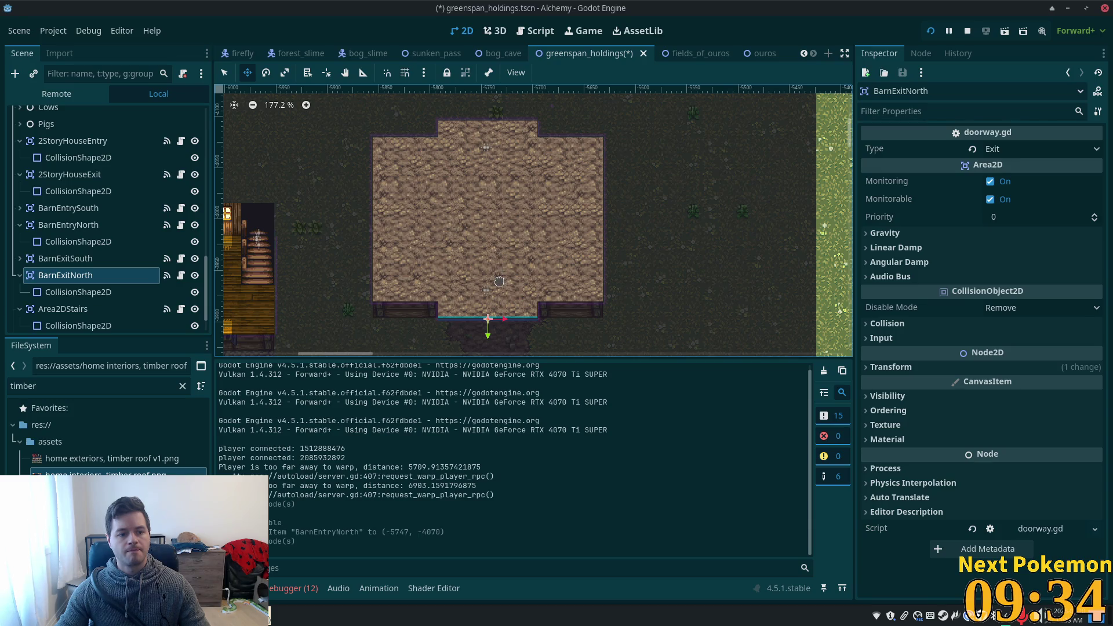
Place BarnExitNorth at the barn's north doorway (-5744, -4096) and save the scene.
{"action": "left_click_drag", "start_coordinate": [500, 286], "coordinate": [518, 77]}
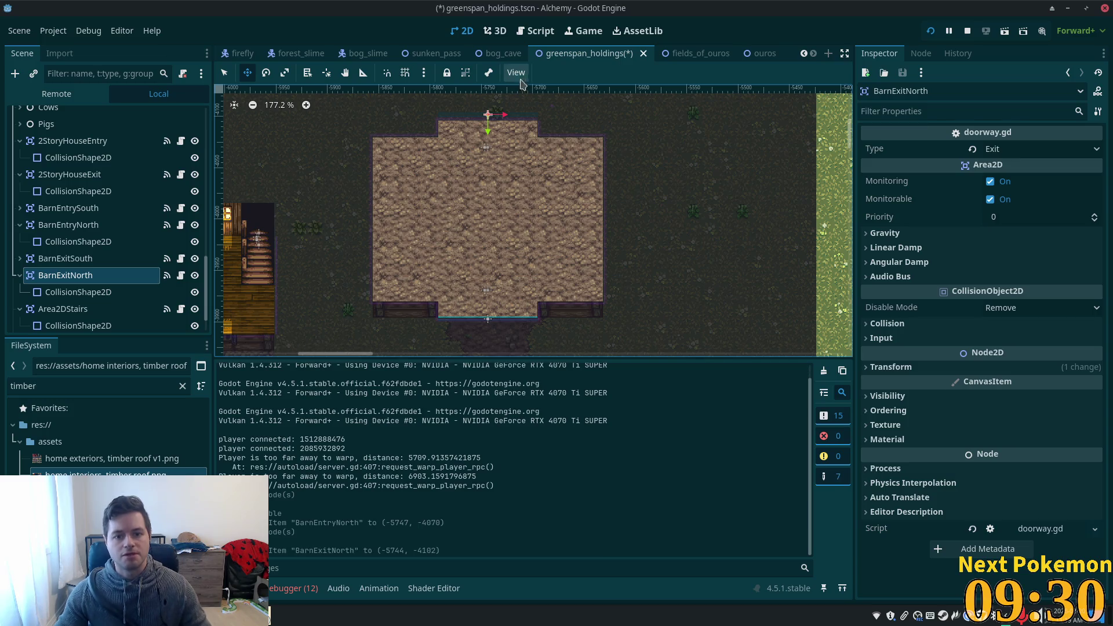
{"action": "scroll", "coordinate": [582, 111], "scroll_direction": "up", "scroll_amount": 5}
{"action": "scroll", "coordinate": [557, 138], "scroll_direction": "up", "scroll_amount": 4}
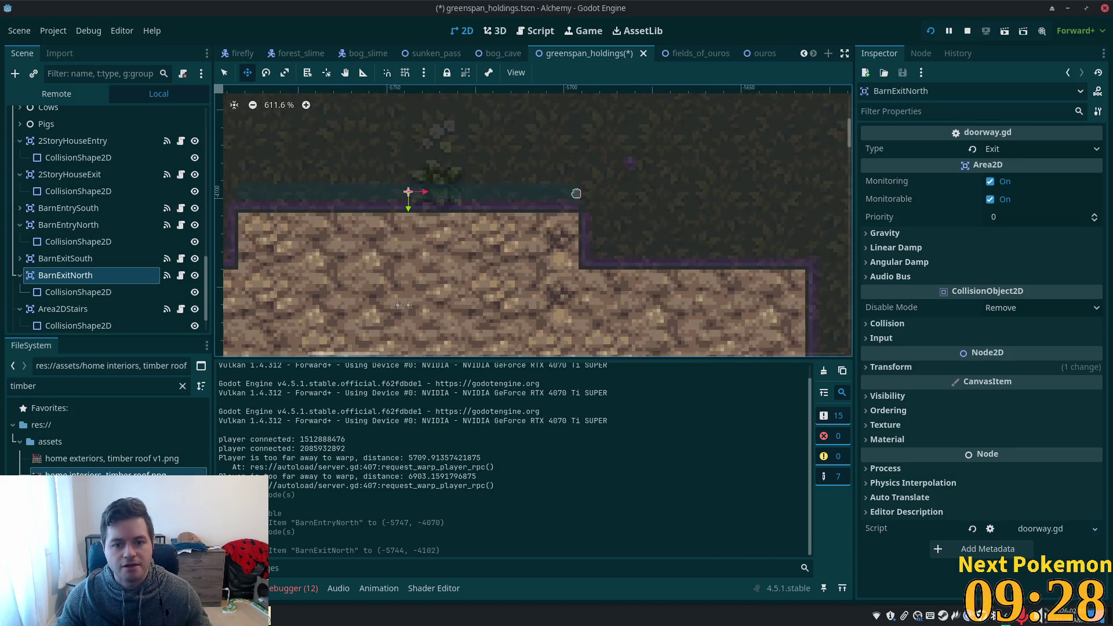
{"action": "left_click_drag", "start_coordinate": [567, 146], "coordinate": [565, 167]}
{"action": "key", "text": "ctrl+s"}
Zoom out and run the game to test the doorways.
{"action": "scroll", "coordinate": [760, 113], "scroll_direction": "down", "scroll_amount": 3}
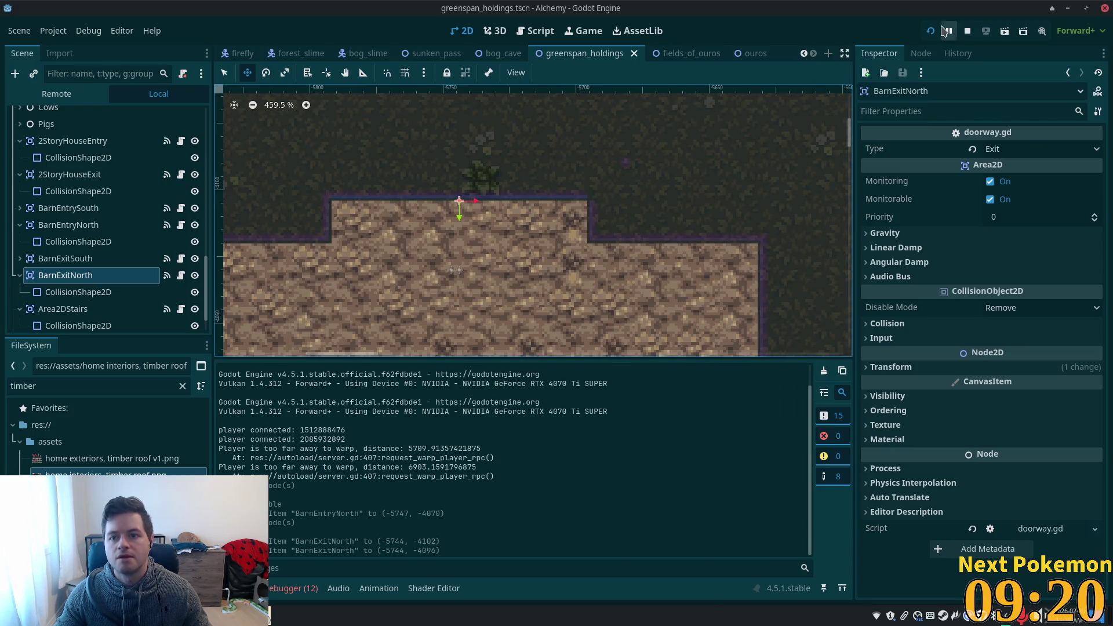
{"action": "scroll", "coordinate": [742, 149], "scroll_direction": "down", "scroll_amount": 5}
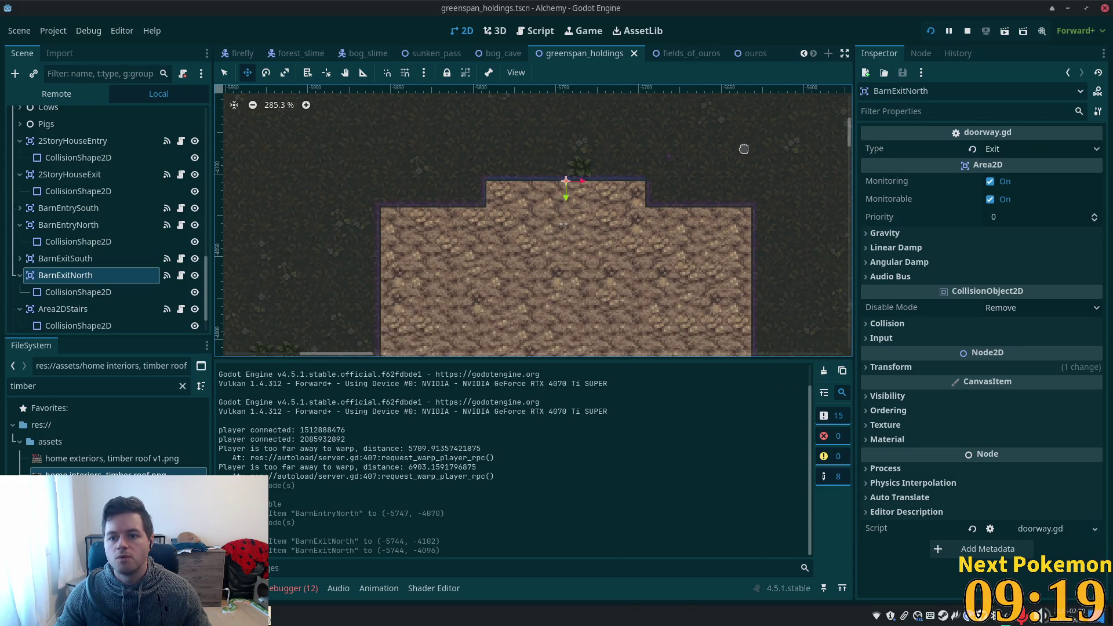
{"action": "left_click", "coordinate": [930, 33]}
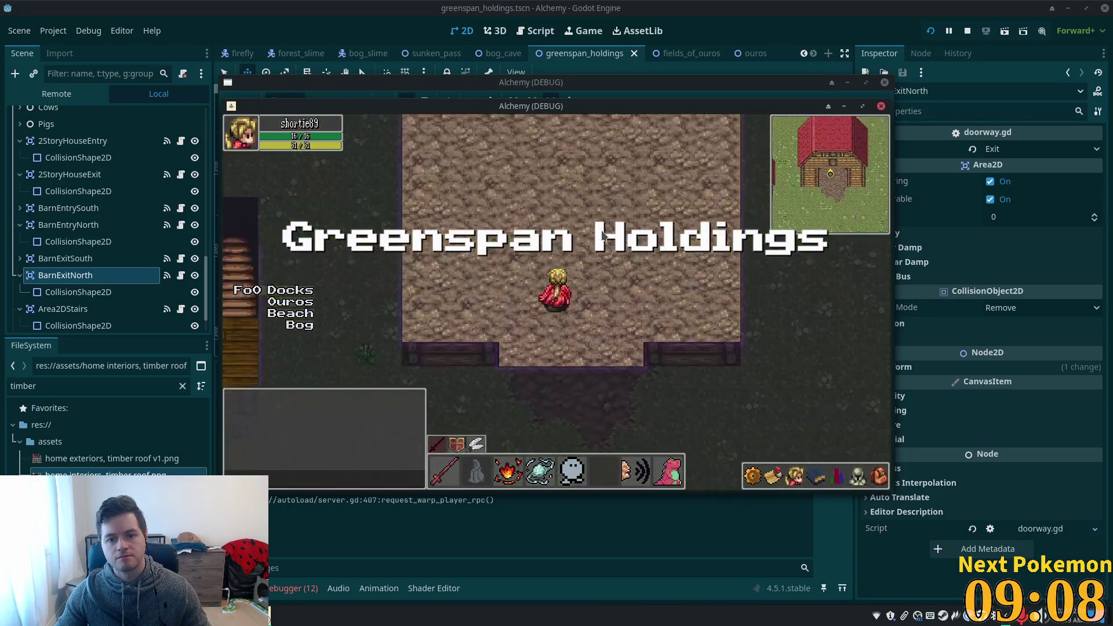
{"action": "key", "text": "Up"}
{"action": "key", "text": "Up"}
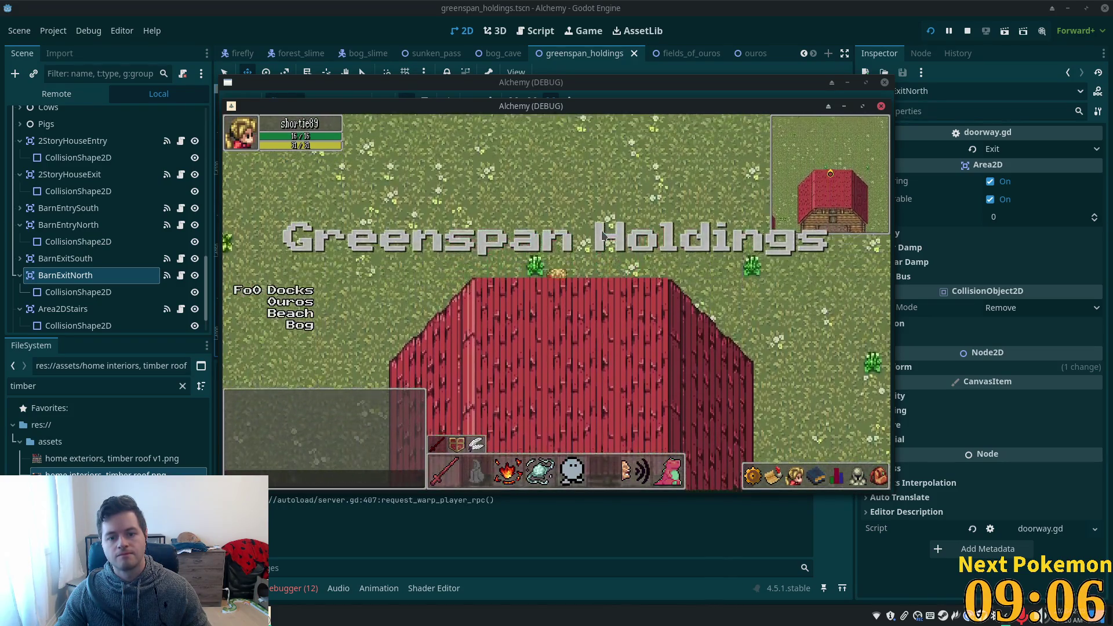
{"action": "key", "text": "Up"}
{"action": "key", "text": "Down"}
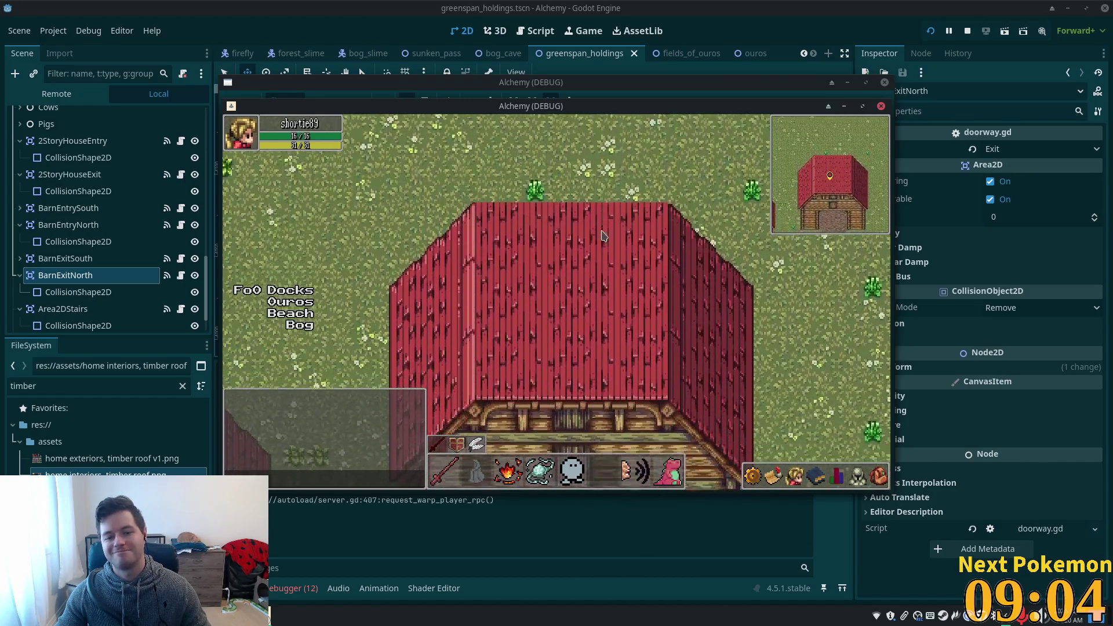
{"action": "key", "text": "Down"}
{"action": "key", "text": "Down"}
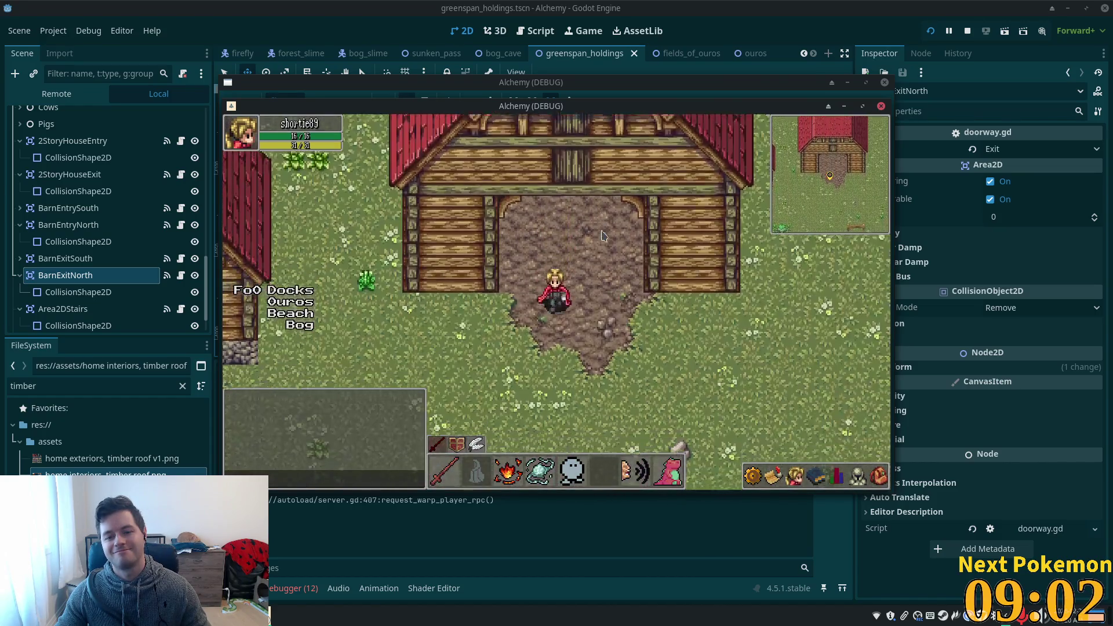
{"action": "key", "text": "Down"}
{"action": "key", "text": "Up"}
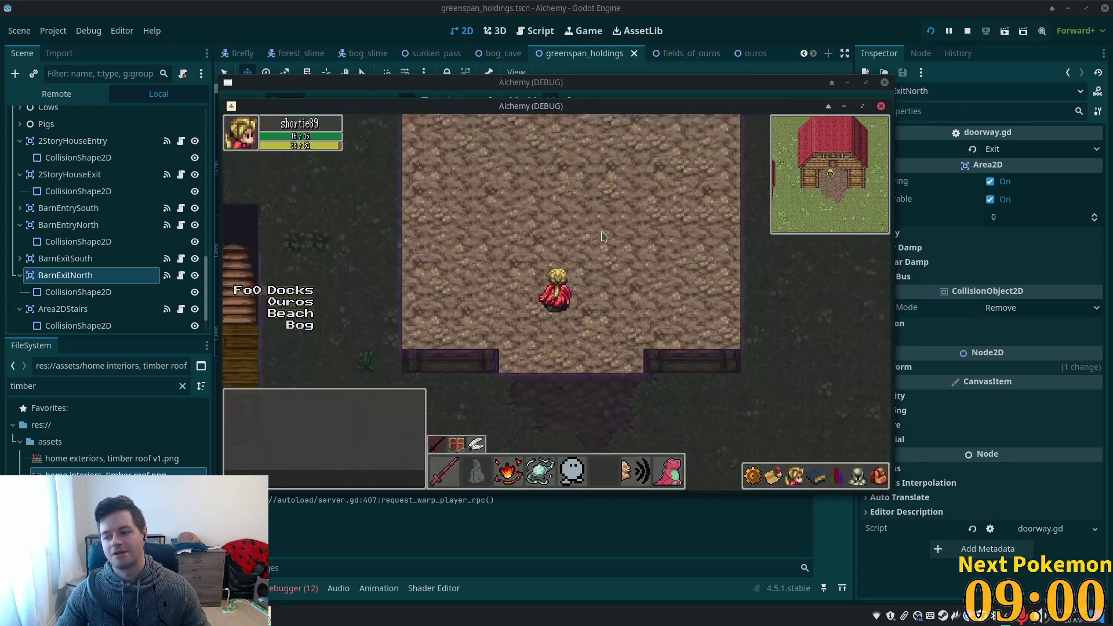
{"action": "key", "text": "Left"}
{"action": "key", "text": "Left"}
{"action": "key", "text": "Up"}
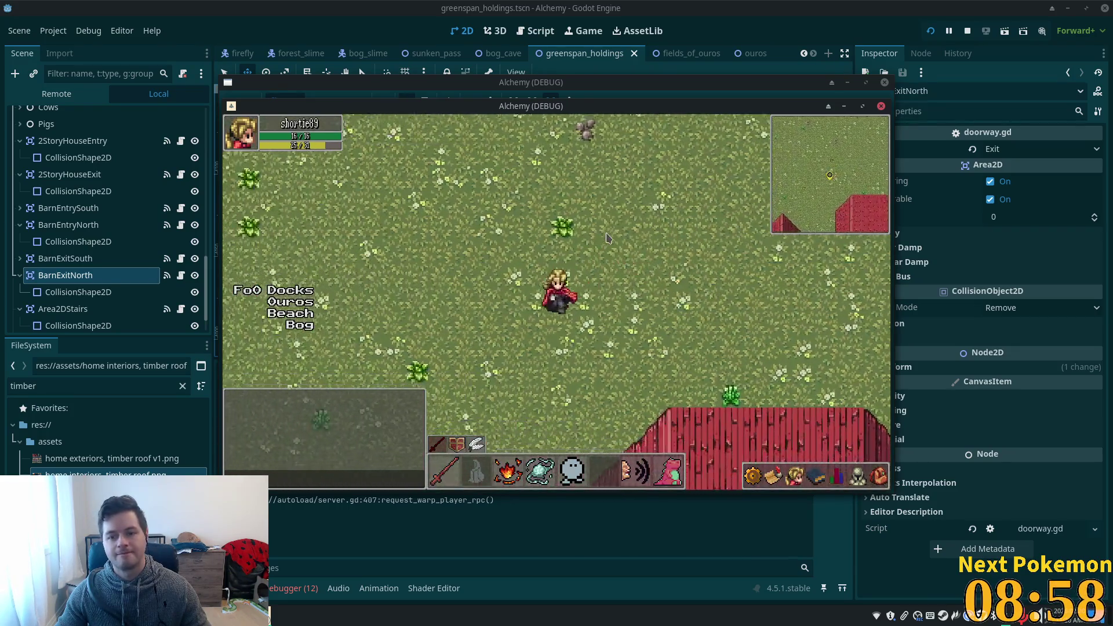
{"action": "key", "text": "Down"}
{"action": "key", "text": "Right"}
{"action": "key", "text": "Down"}
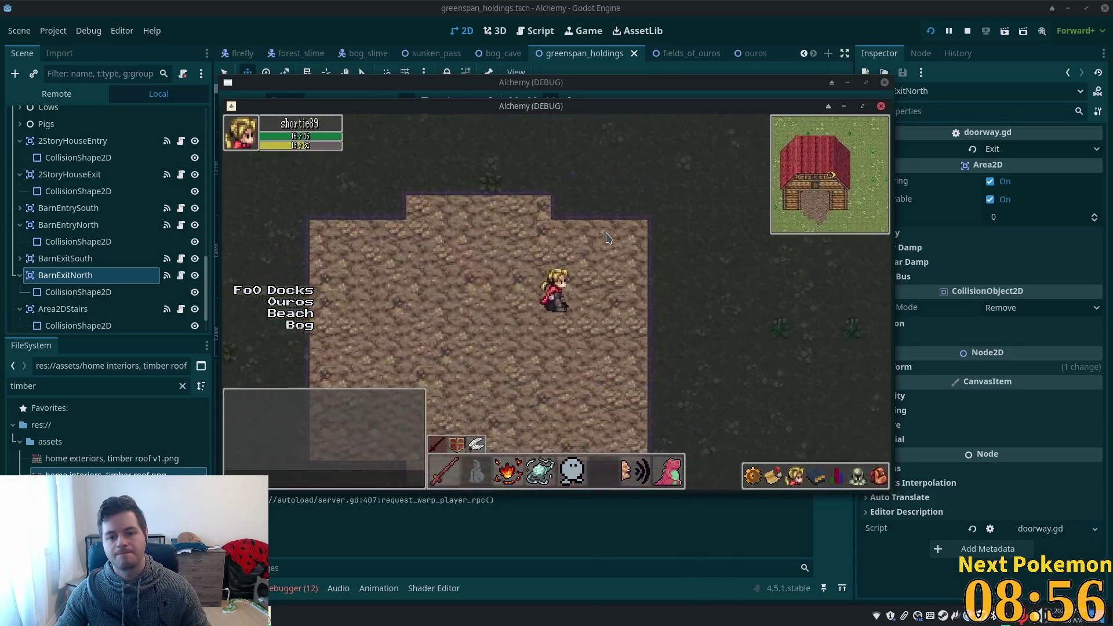
{"action": "key", "text": "Up"}
{"action": "key", "text": "Up"}
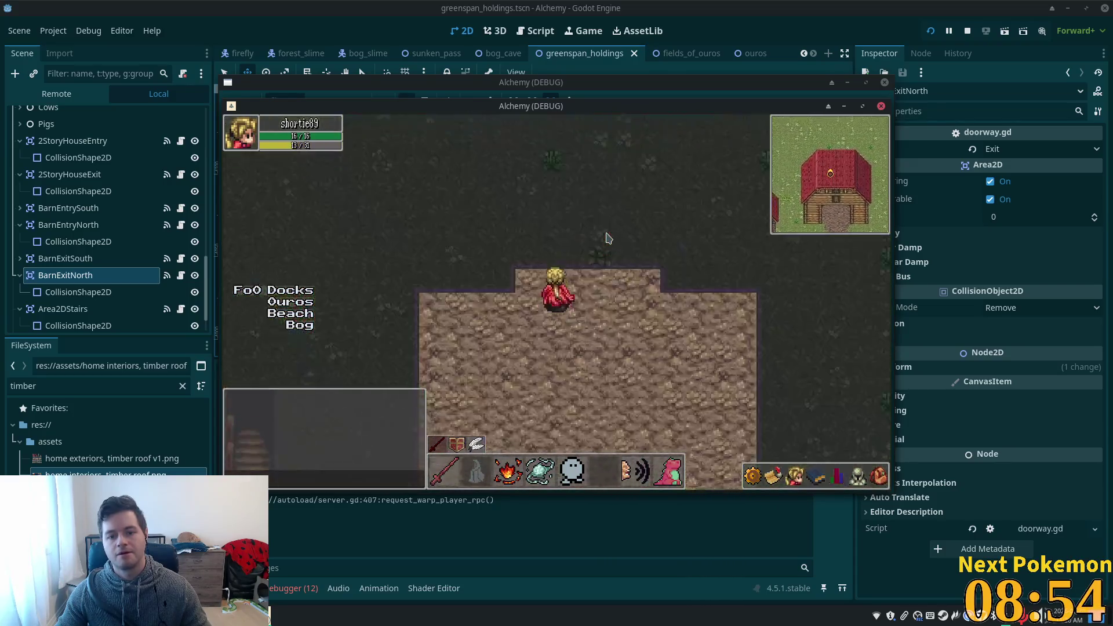
{"action": "key", "text": "Up"}
{"action": "key", "text": "Left"}
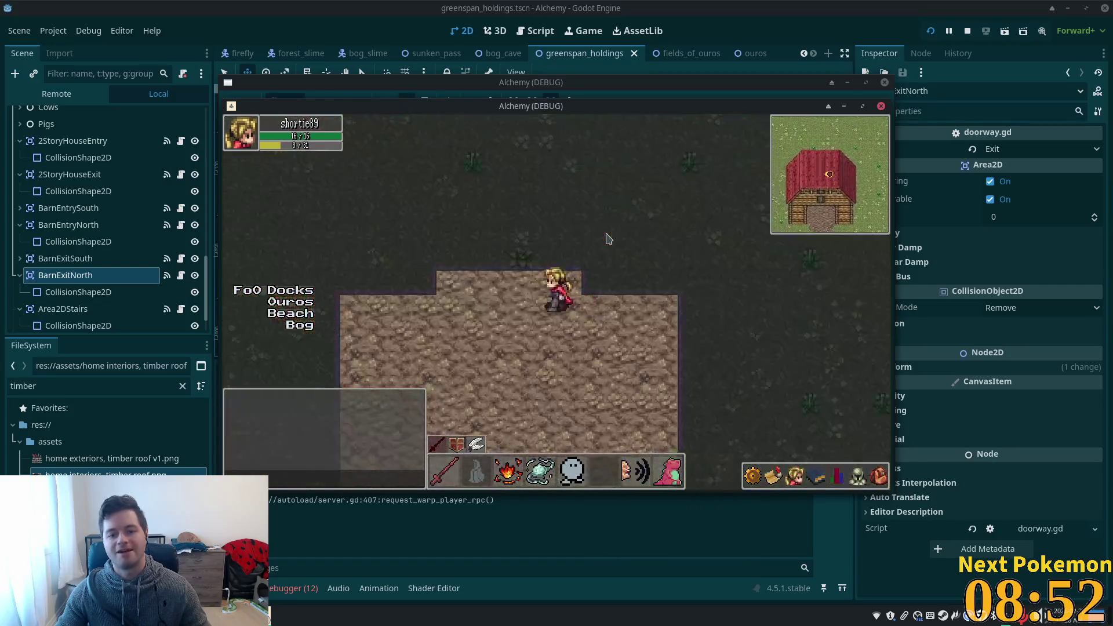
{"action": "key", "text": "Up"}
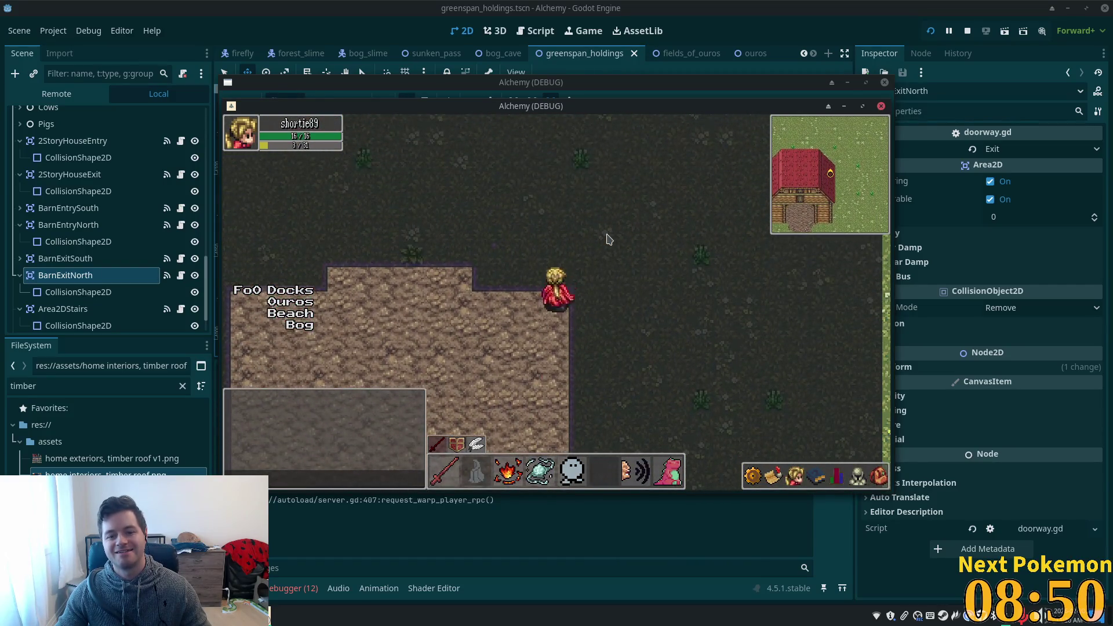
{"action": "key", "text": "Up"}
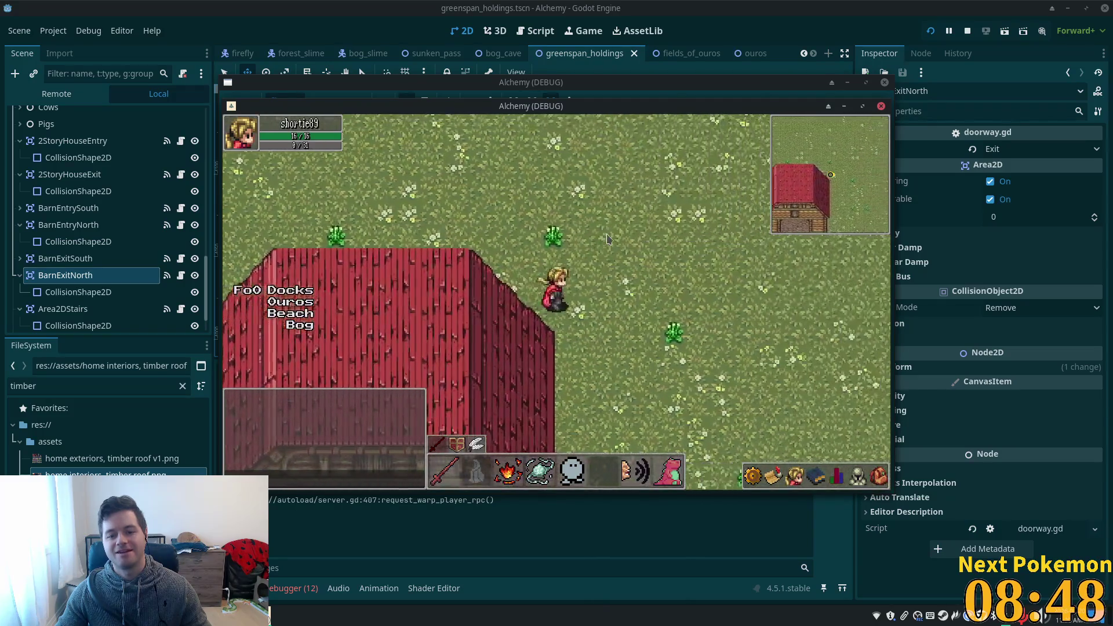
{"action": "key", "text": "Down"}
{"action": "key", "text": "Right"}
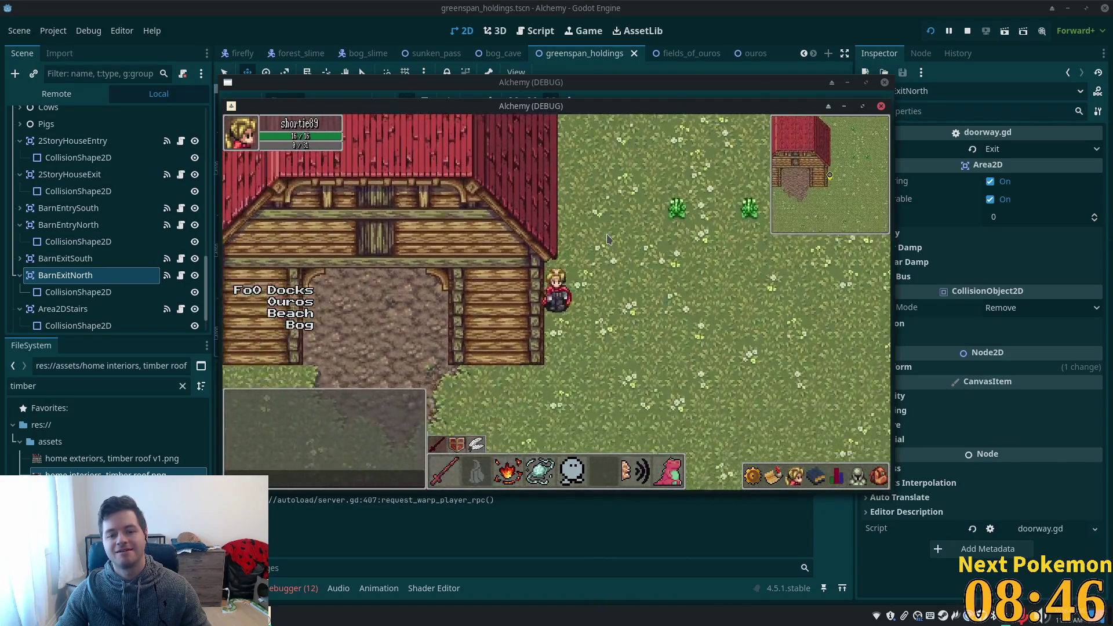
{"action": "key", "text": "Down"}
{"action": "key", "text": "Up"}
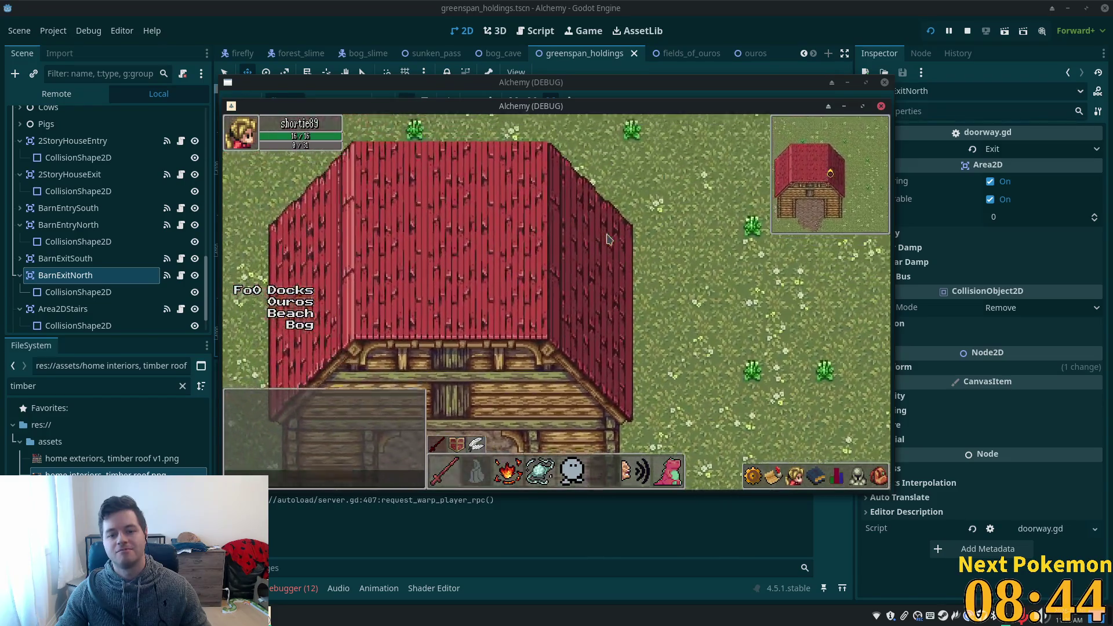
{"action": "key", "text": "Up"}
{"action": "key", "text": "Down"}
{"action": "key", "text": "Up"}
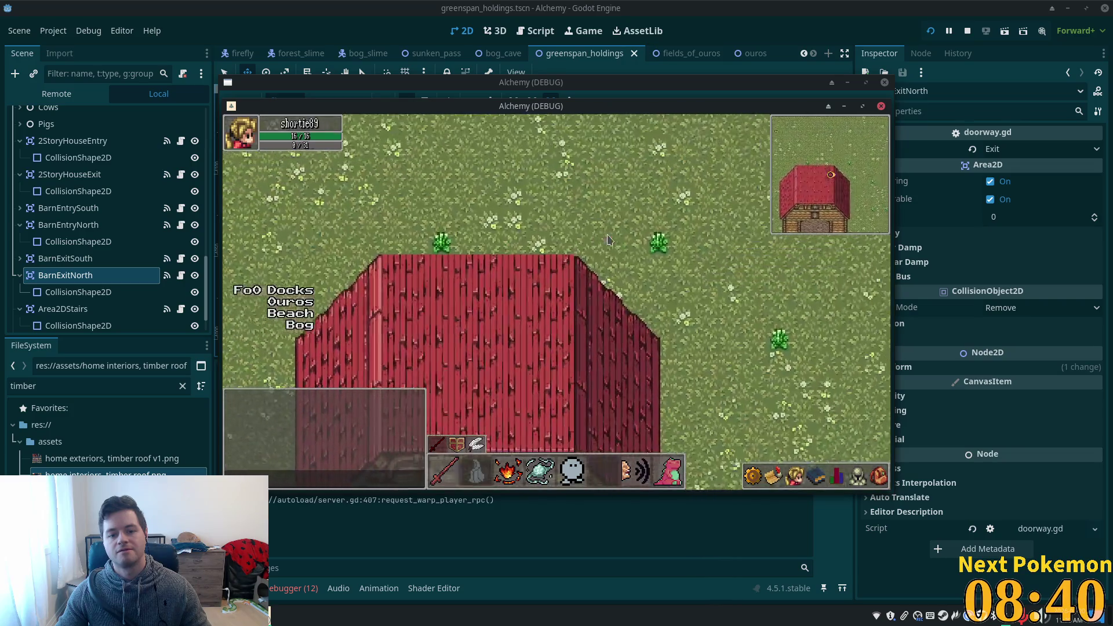
{"action": "key", "text": "Right"}
{"action": "key", "text": "Down"}
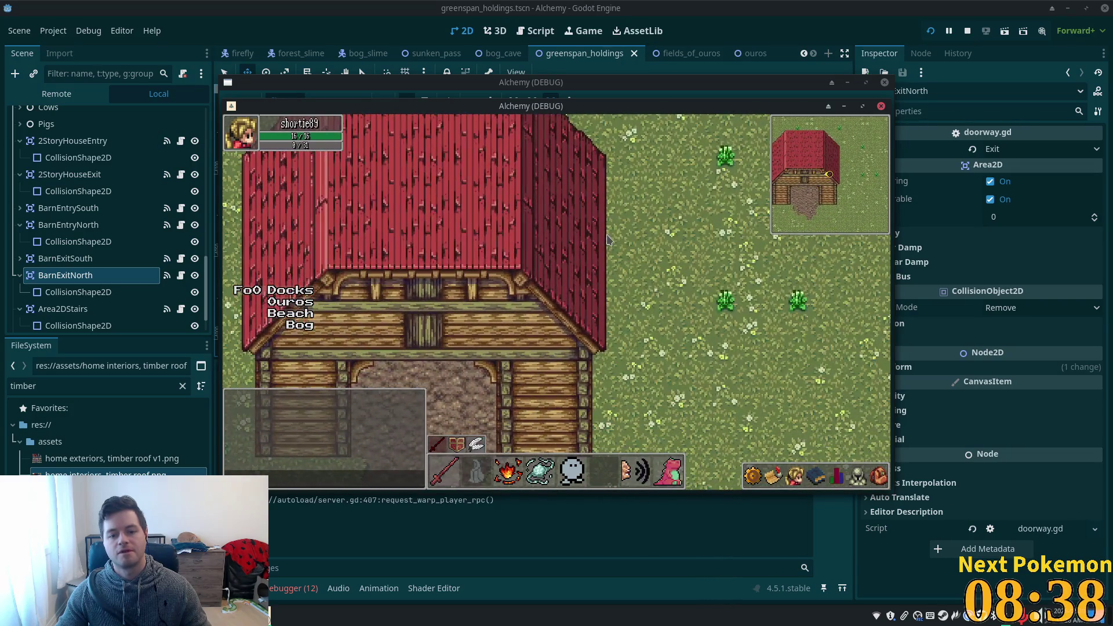
{"action": "key", "text": "Left"}
{"action": "key", "text": "F8"}
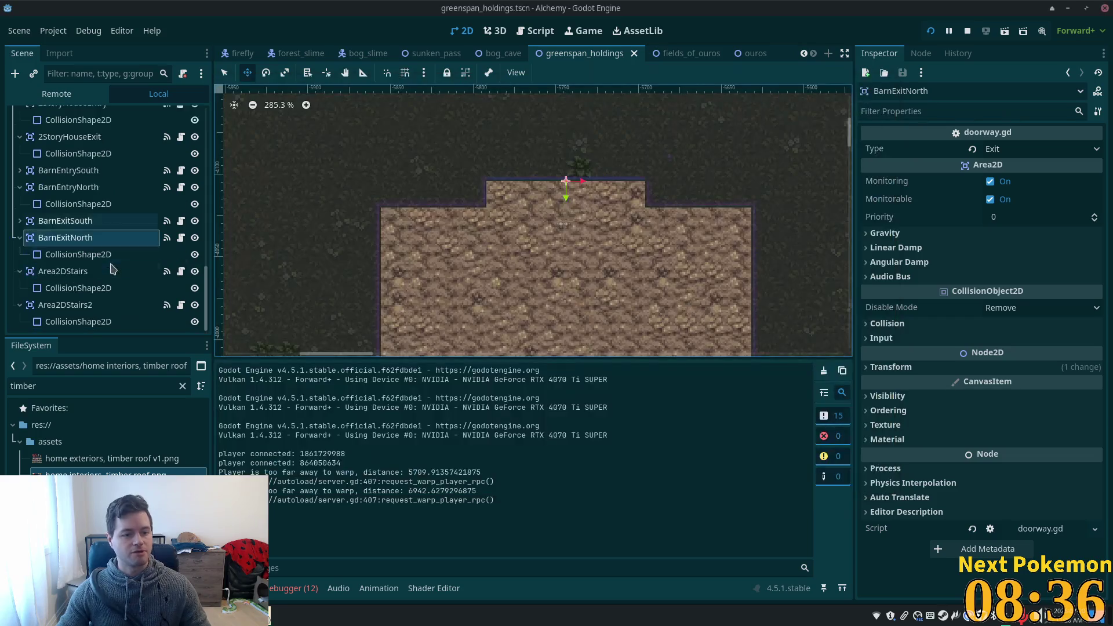
Collapse the doorway and stairs nodes in the Scene dock to tidy the tree.
{"action": "scroll", "coordinate": [120, 265], "scroll_direction": "down", "scroll_amount": 2}
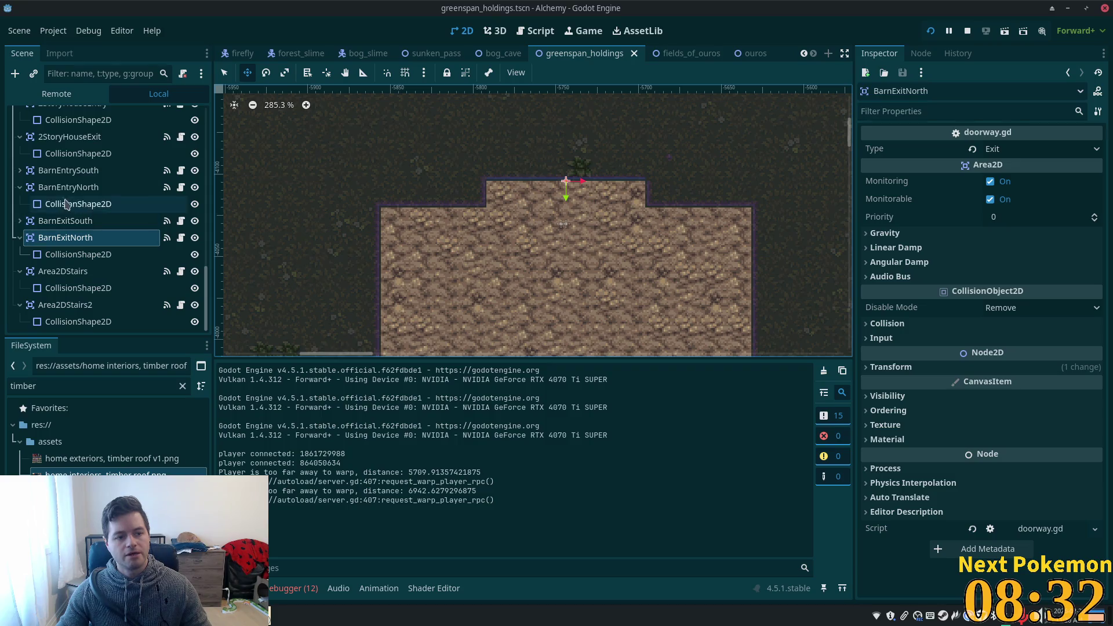
{"action": "left_click", "coordinate": [20, 187]}
{"action": "left_click", "coordinate": [20, 237]}
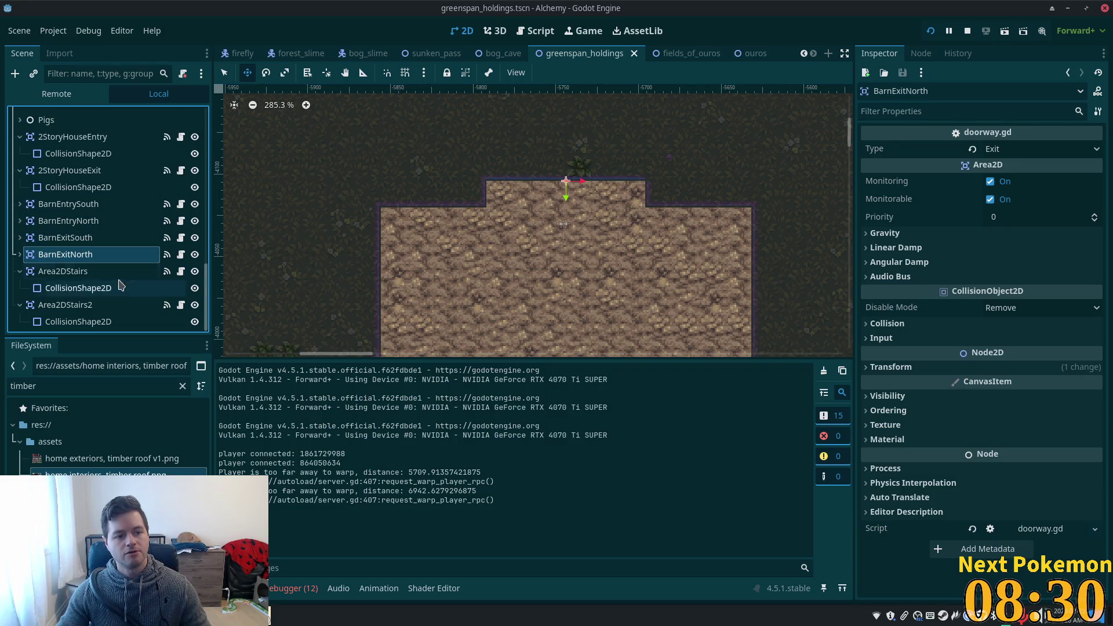
{"action": "left_click", "coordinate": [20, 272]}
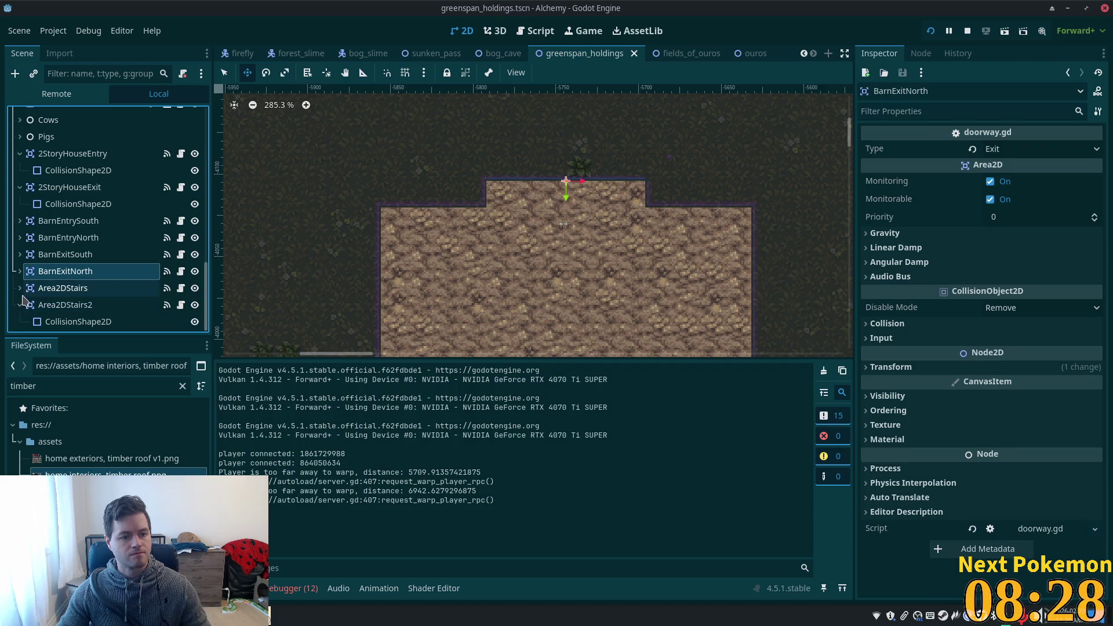
{"action": "left_click", "coordinate": [19, 305]}
{"action": "left_click", "coordinate": [54, 238]}
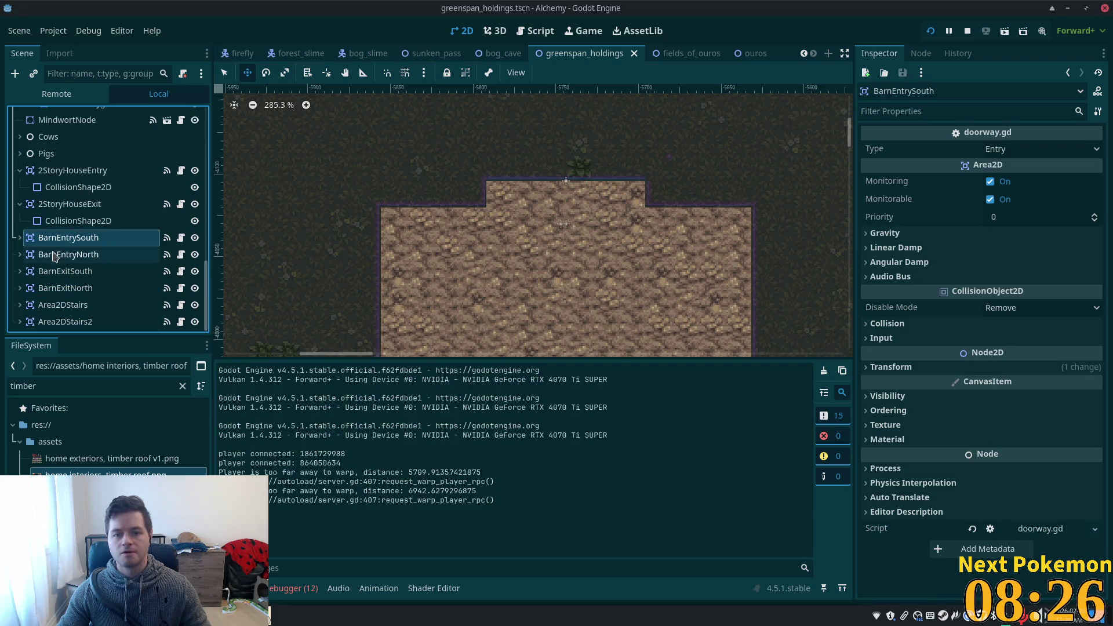
{"action": "left_click", "coordinate": [20, 204]}
{"action": "left_click", "coordinate": [19, 187]}
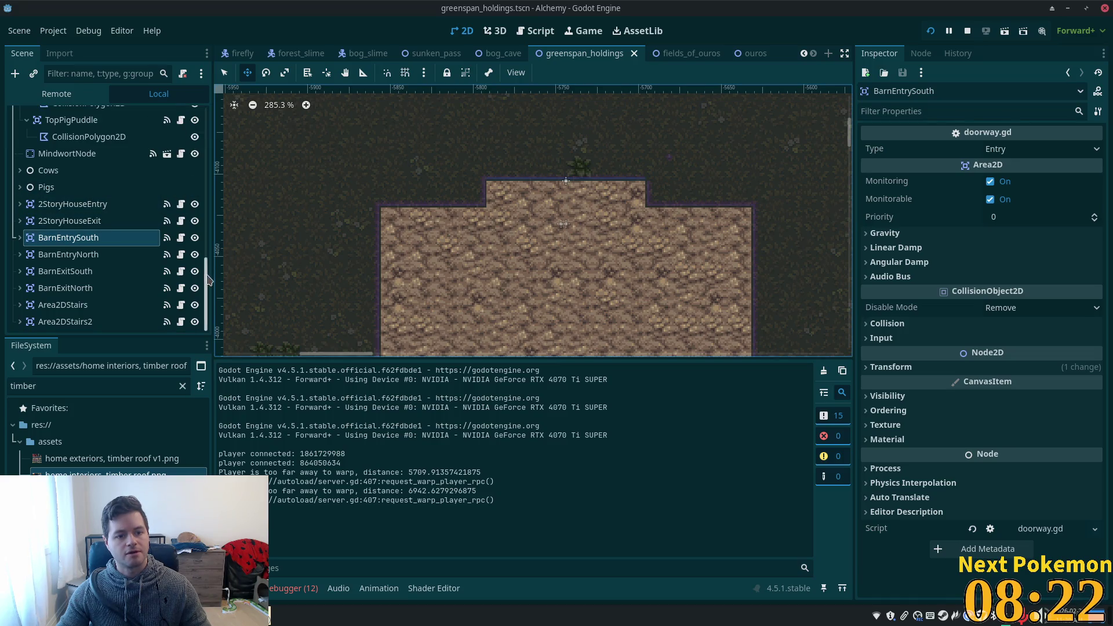
{"action": "left_click_drag", "start_coordinate": [208, 280], "coordinate": [203, 81]}
Add a plain Node under greenspan_holdings and name it EntriesExits.
{"action": "left_click", "coordinate": [99, 116]}
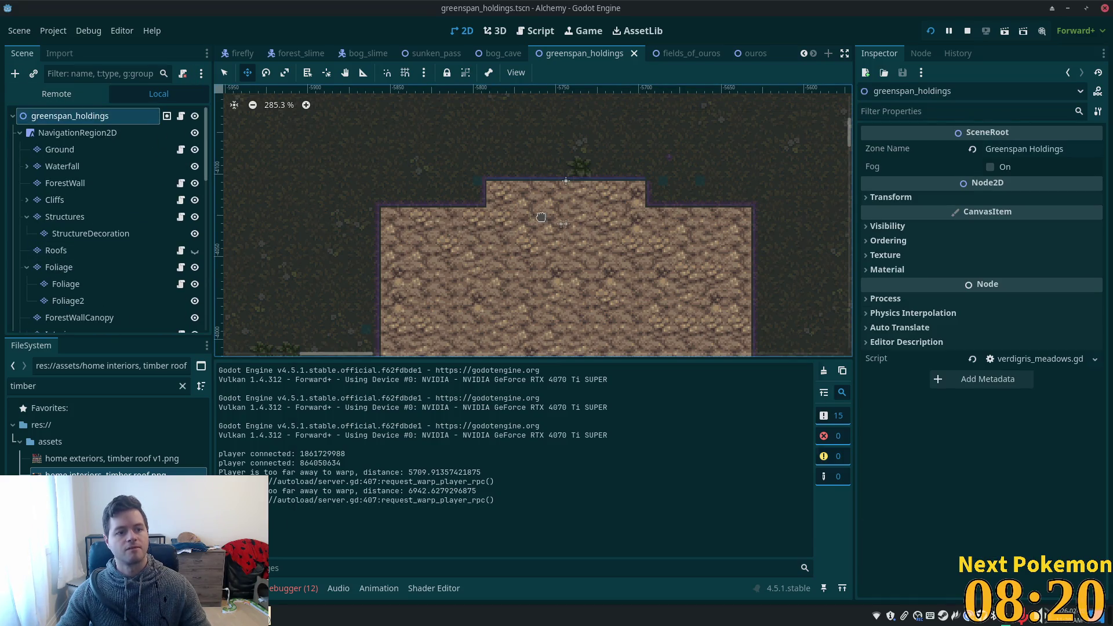
{"action": "key", "text": "ctrl+a"}
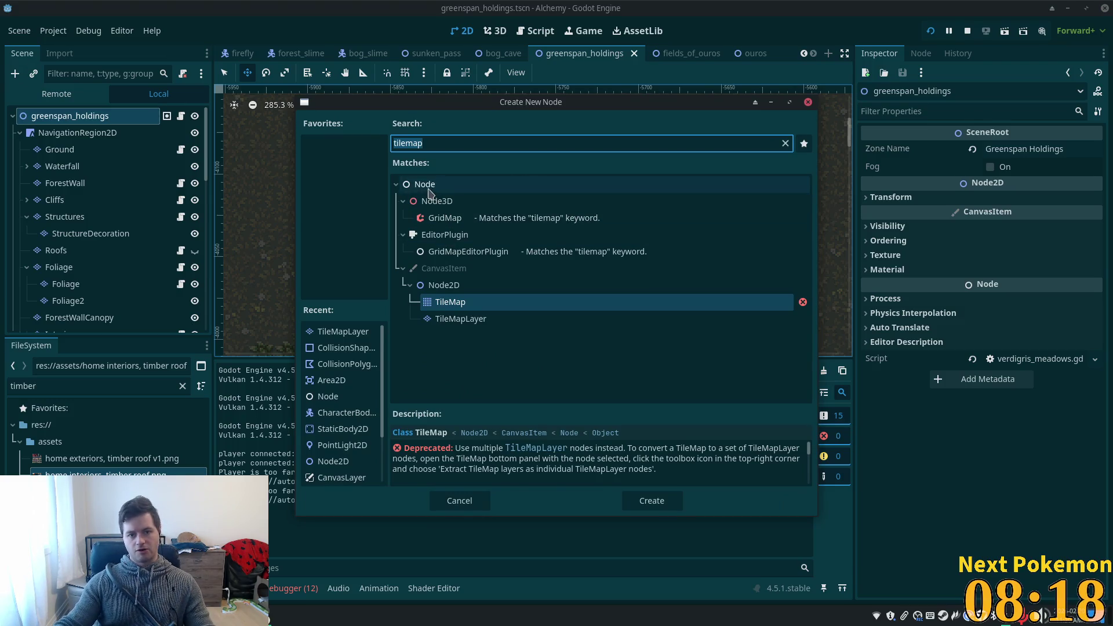
{"action": "double_click", "coordinate": [426, 185]}
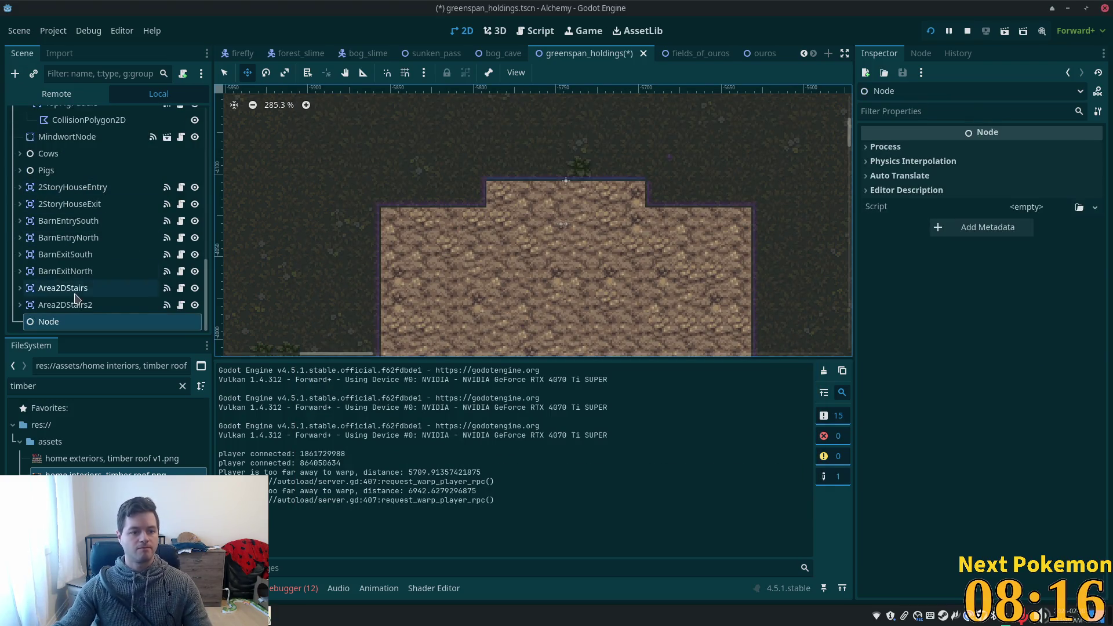
{"action": "left_click", "coordinate": [77, 322]}
{"action": "key", "text": "F2"}
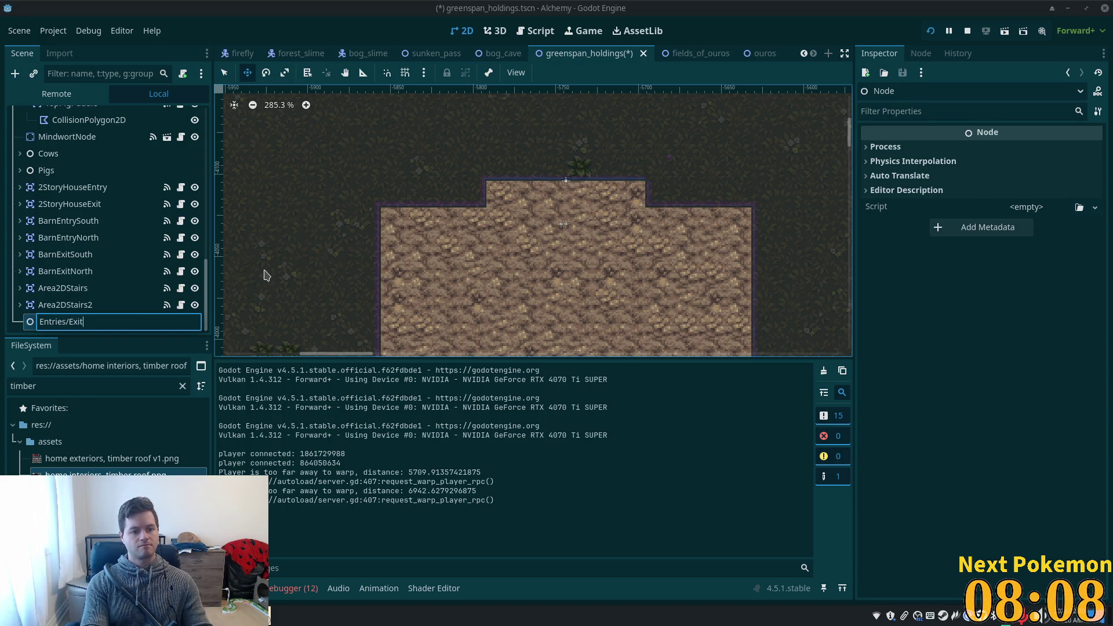
{"action": "type", "text": "s"}
{"action": "key", "text": "Return"}
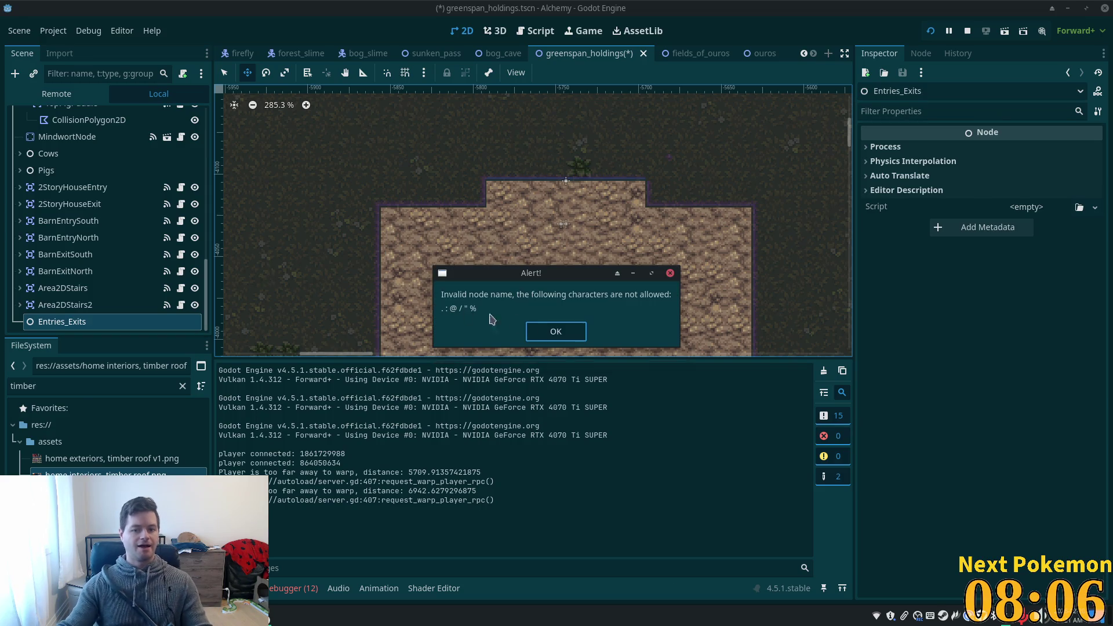
{"action": "left_click", "coordinate": [547, 331]}
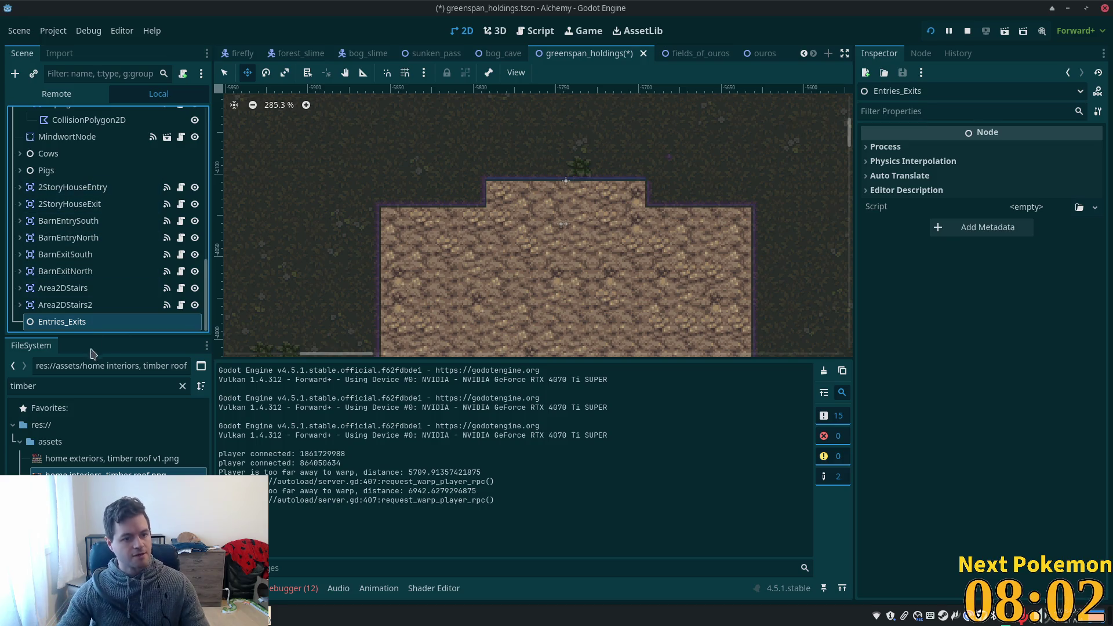
{"action": "double_click", "coordinate": [75, 326]}
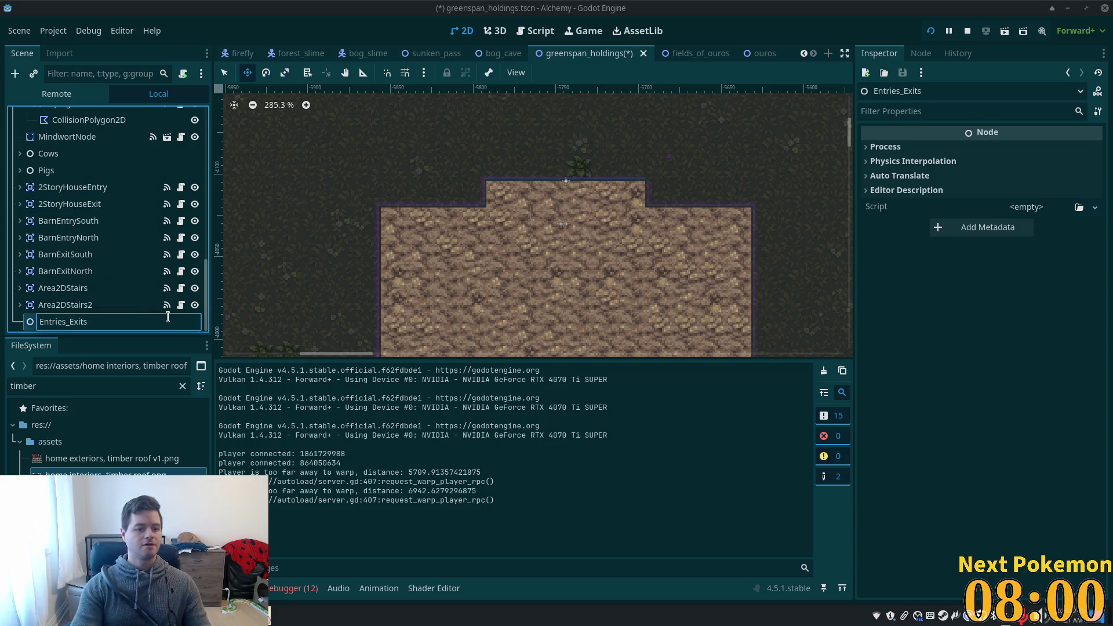
{"action": "key", "text": "BackSpace"}
{"action": "key", "text": "Return"}
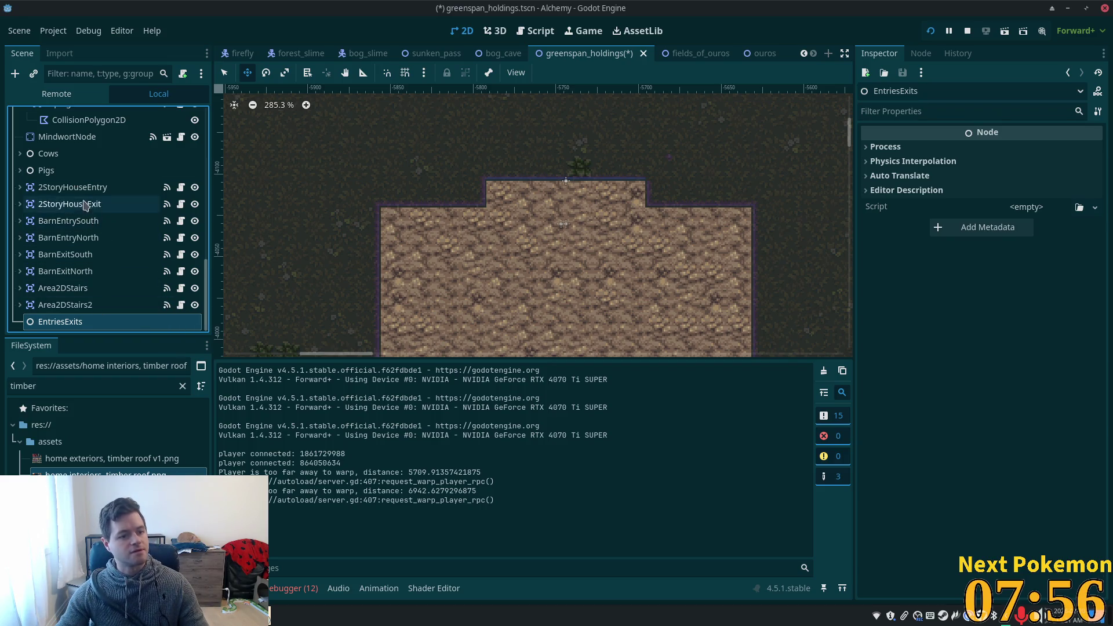
Move the six doorways, 2StoryHouseEntry through BarnExitNorth, under EntriesExits and collapse it.
{"action": "left_click", "coordinate": [75, 186]}
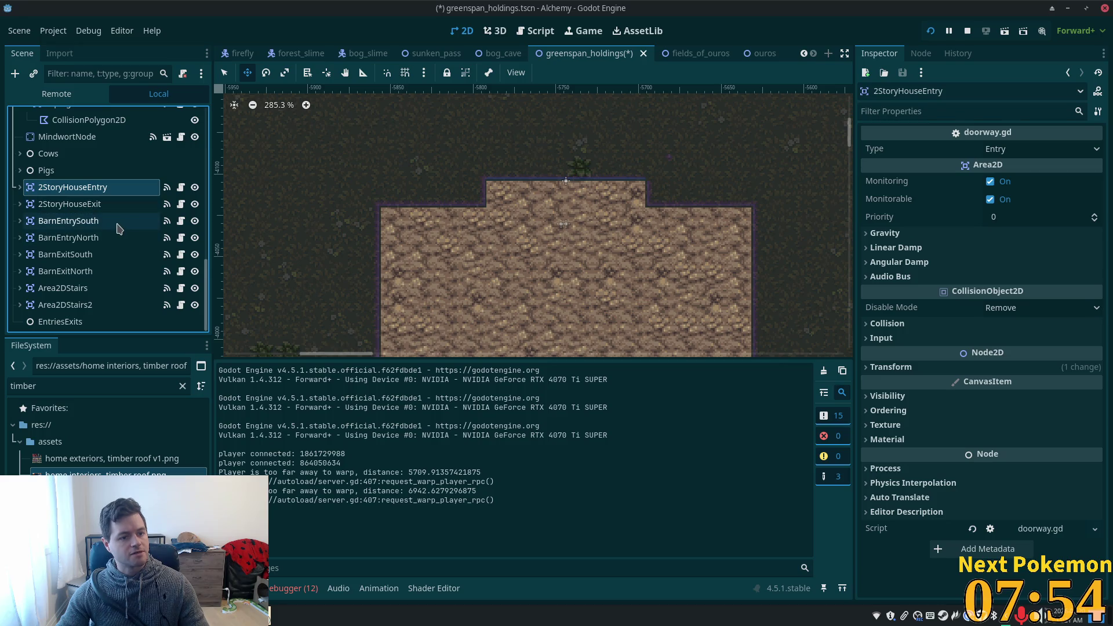
{"action": "left_click", "coordinate": [98, 276], "text": "shift"}
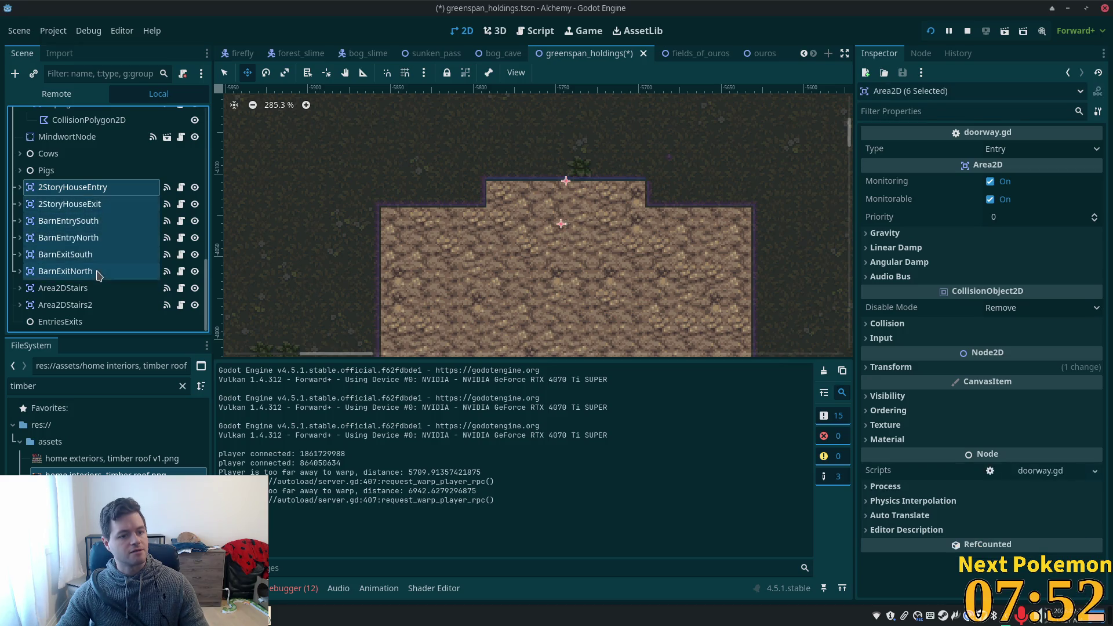
{"action": "left_click_drag", "start_coordinate": [78, 191], "coordinate": [81, 322]}
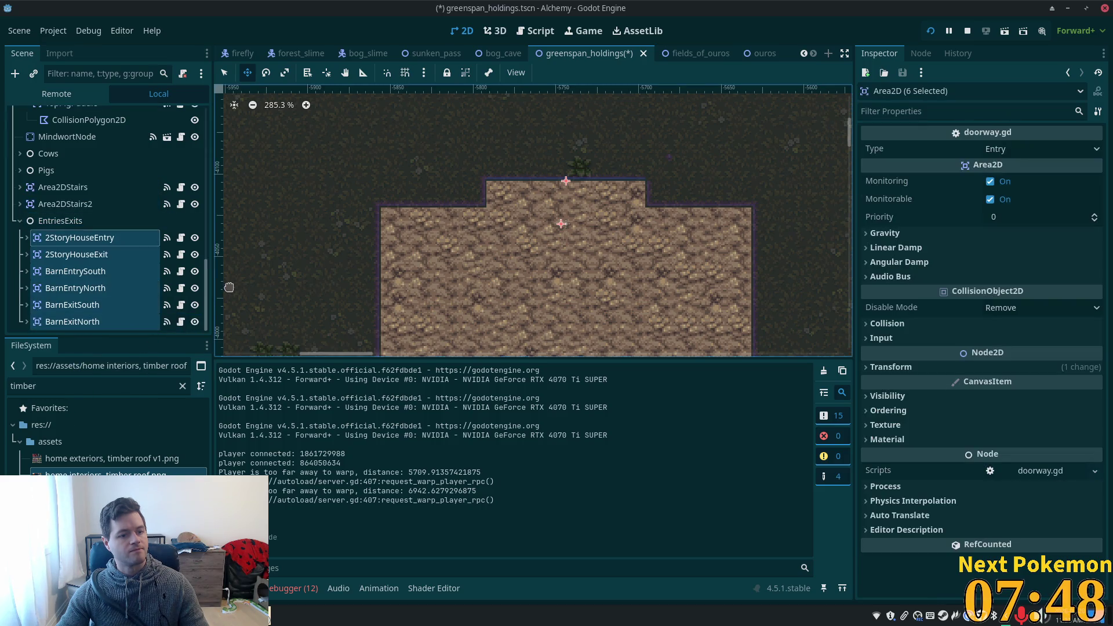
{"action": "left_click", "coordinate": [21, 221]}
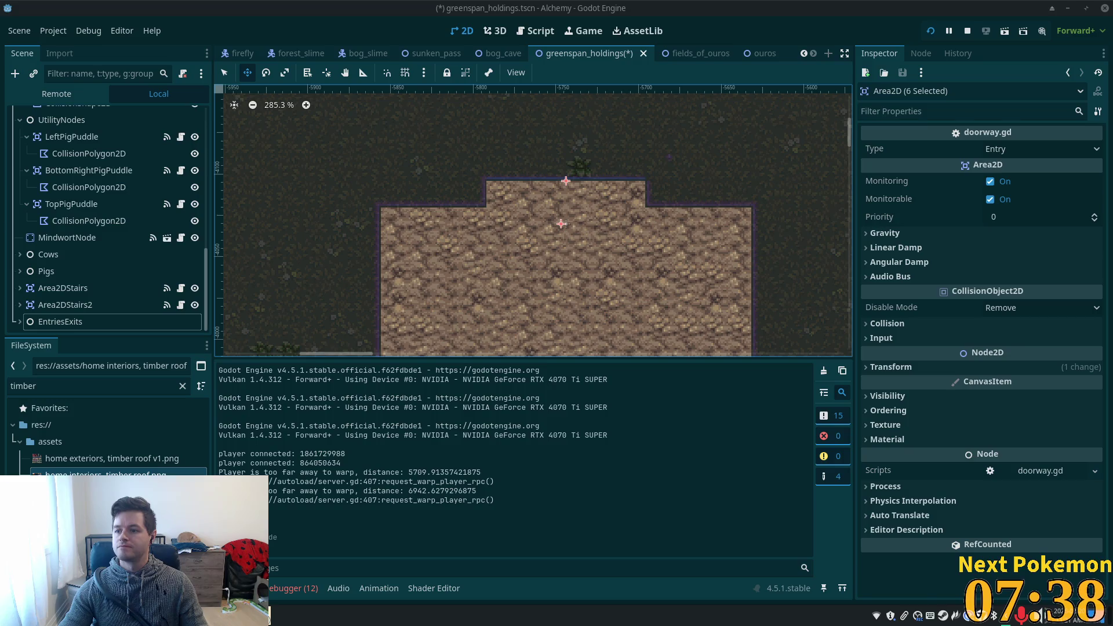
Select the Boundary tile layer and turn its visibility on.
{"action": "scroll", "coordinate": [371, 244], "scroll_direction": "down", "scroll_amount": 4}
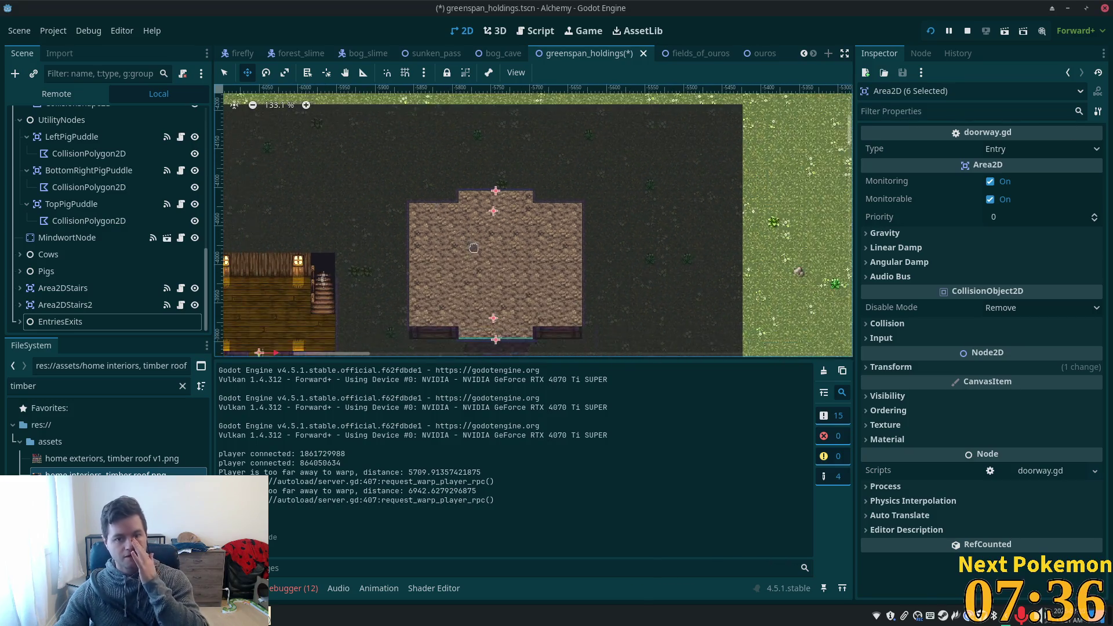
{"action": "scroll", "coordinate": [212, 195], "scroll_direction": "up", "scroll_amount": 6}
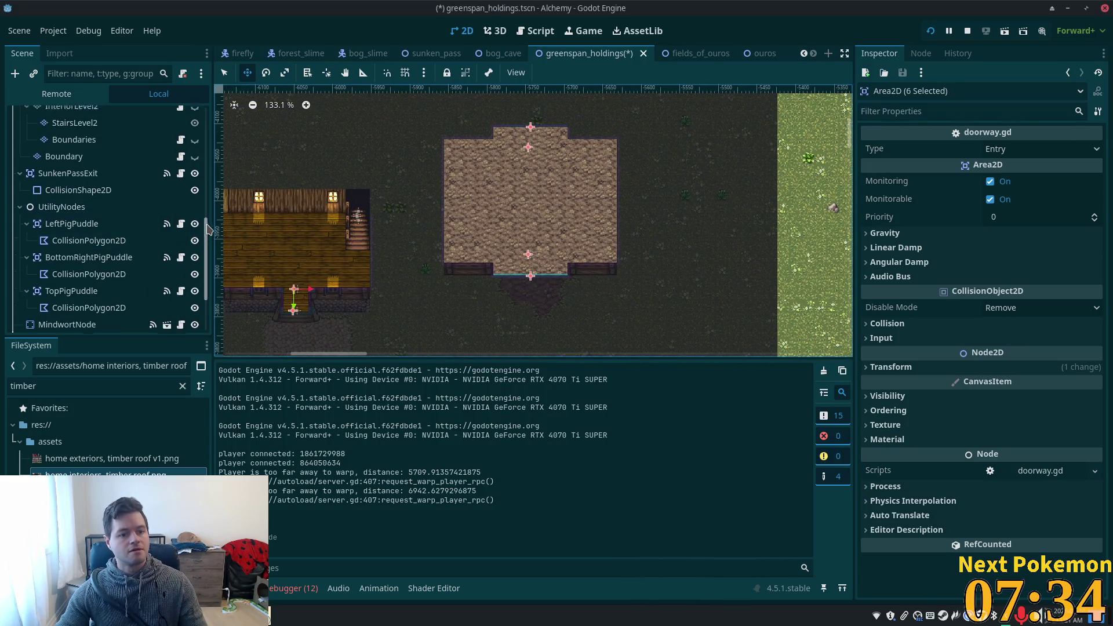
{"action": "scroll", "coordinate": [116, 231], "scroll_direction": "up", "scroll_amount": 5}
{"action": "scroll", "coordinate": [58, 284], "scroll_direction": "down", "scroll_amount": 4}
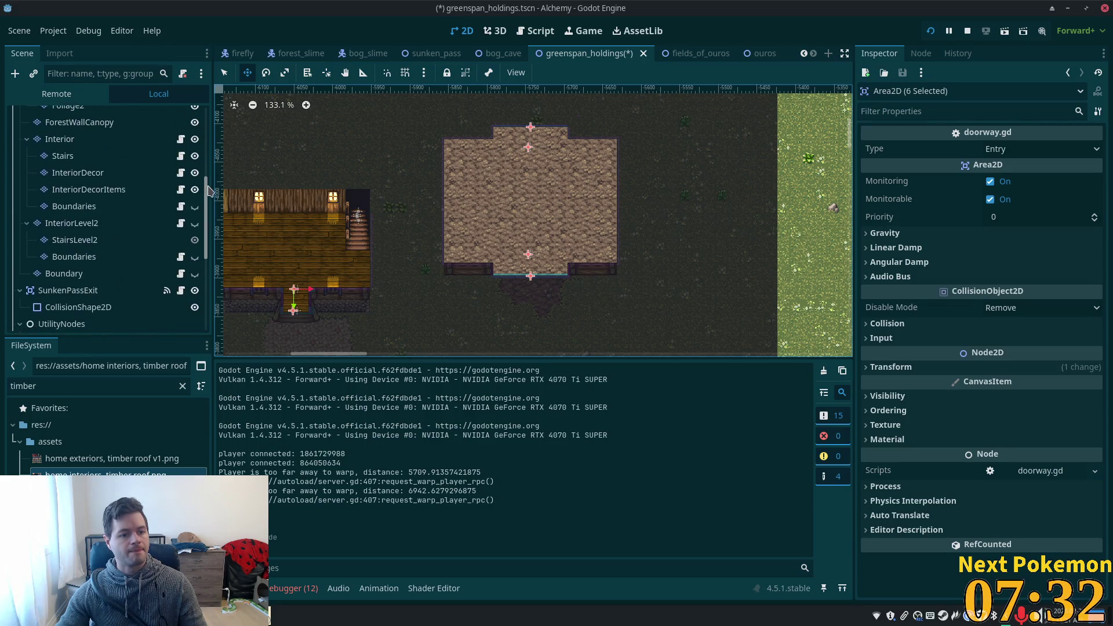
{"action": "left_click", "coordinate": [58, 276]}
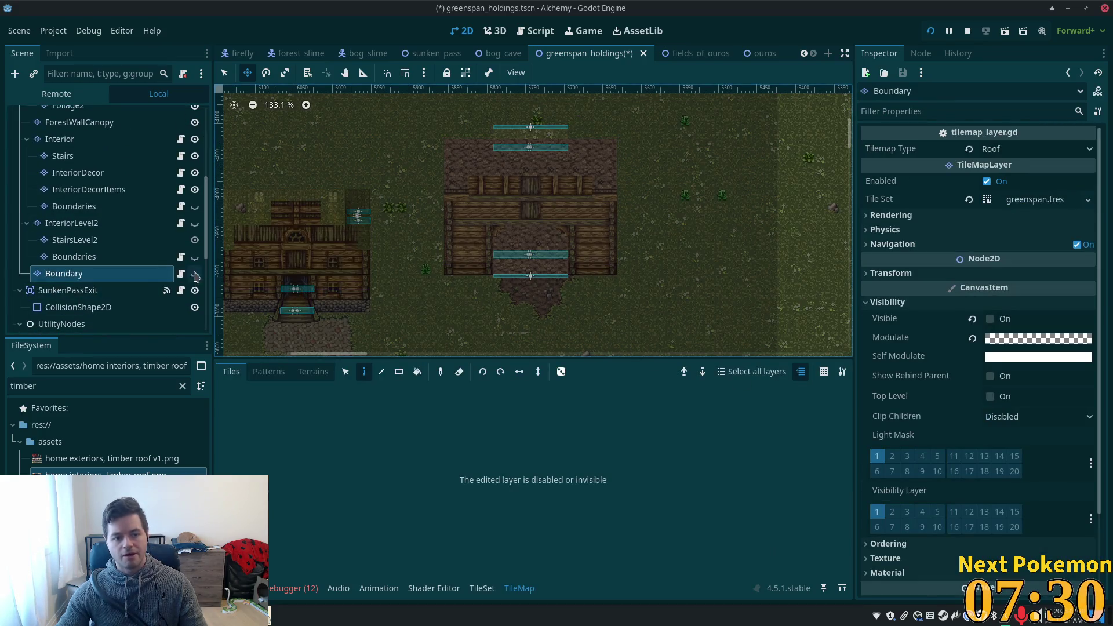
{"action": "left_click", "coordinate": [194, 275]}
Set the Boundary layer's Modulate alpha to 255 and pan the view to the barn.
{"action": "left_click", "coordinate": [1038, 338]}
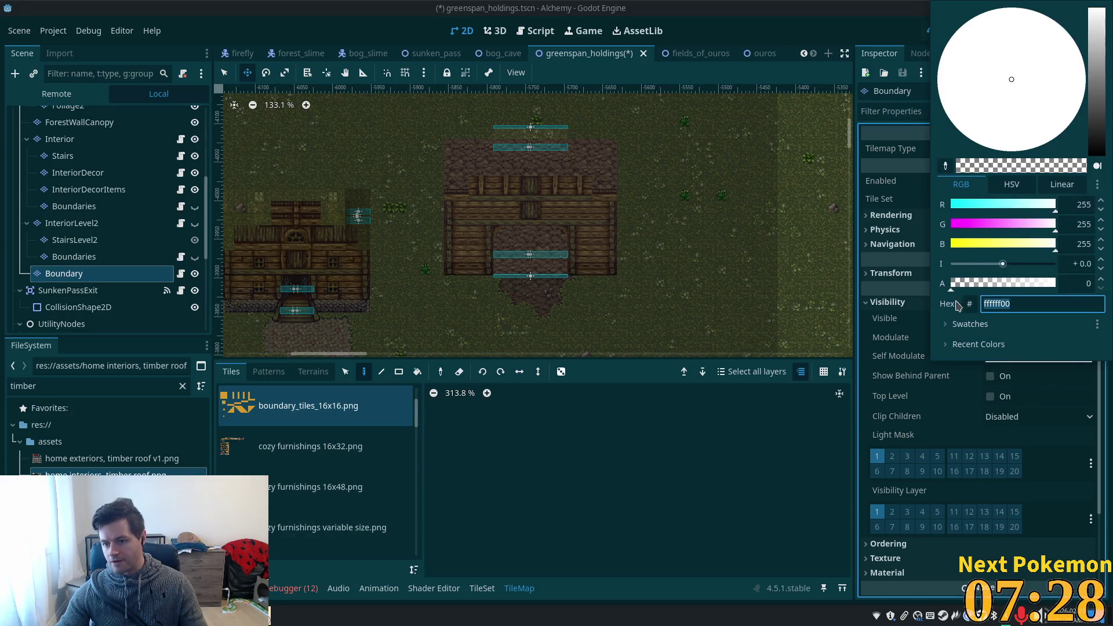
{"action": "left_click", "coordinate": [995, 284]}
{"action": "left_click_drag", "start_coordinate": [995, 289], "coordinate": [1107, 285]}
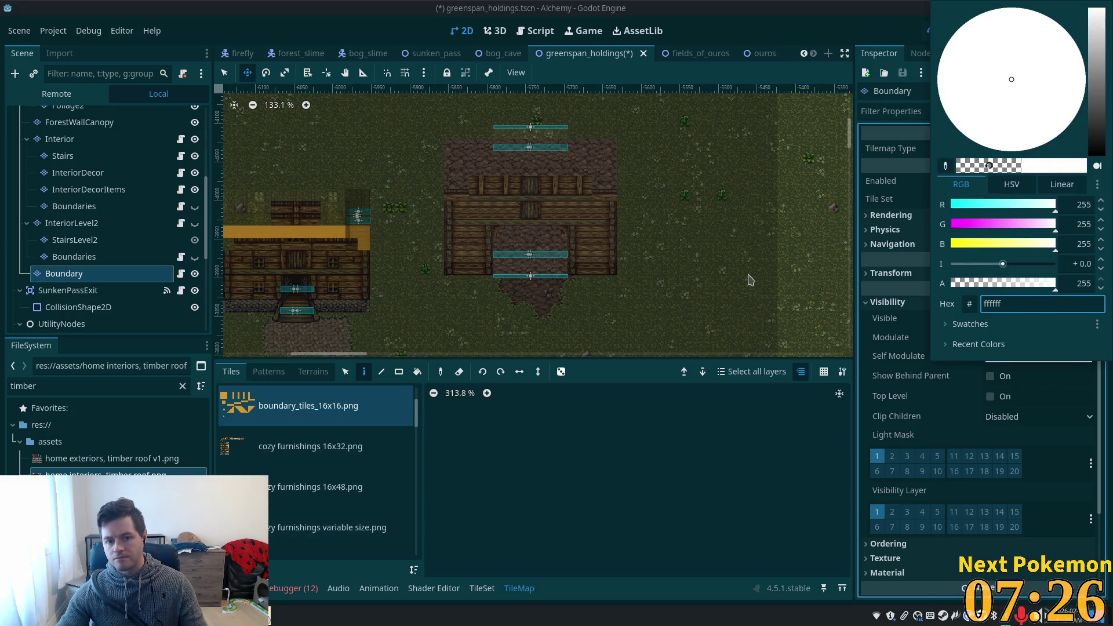
{"action": "scroll", "coordinate": [624, 237], "scroll_direction": "up", "scroll_amount": 2}
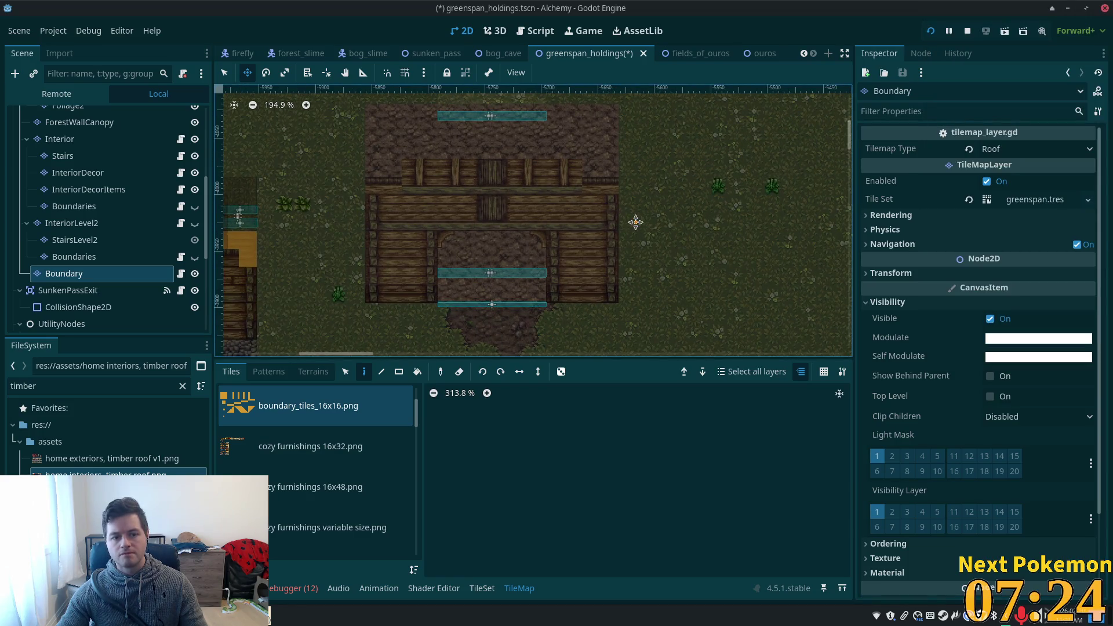
{"action": "left_click_drag", "start_coordinate": [636, 222], "coordinate": [707, 263]}
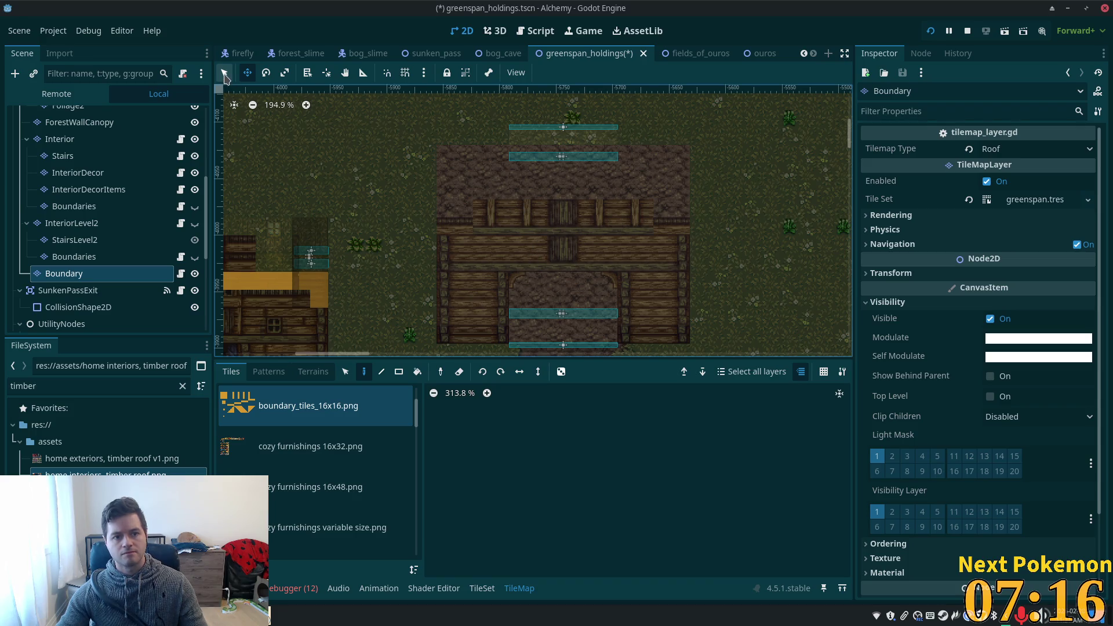
Paint orange boundary tiles from boundary_tiles_16x16.png along the barn's side walls and save.
{"action": "key", "text": "l"}
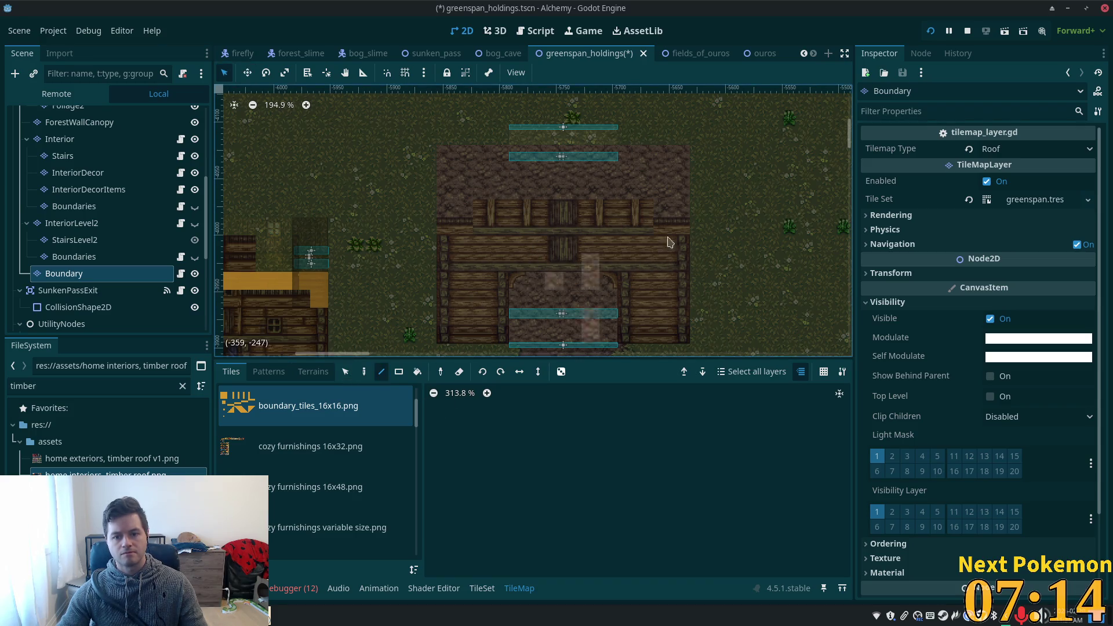
{"action": "left_click", "coordinate": [302, 446]}
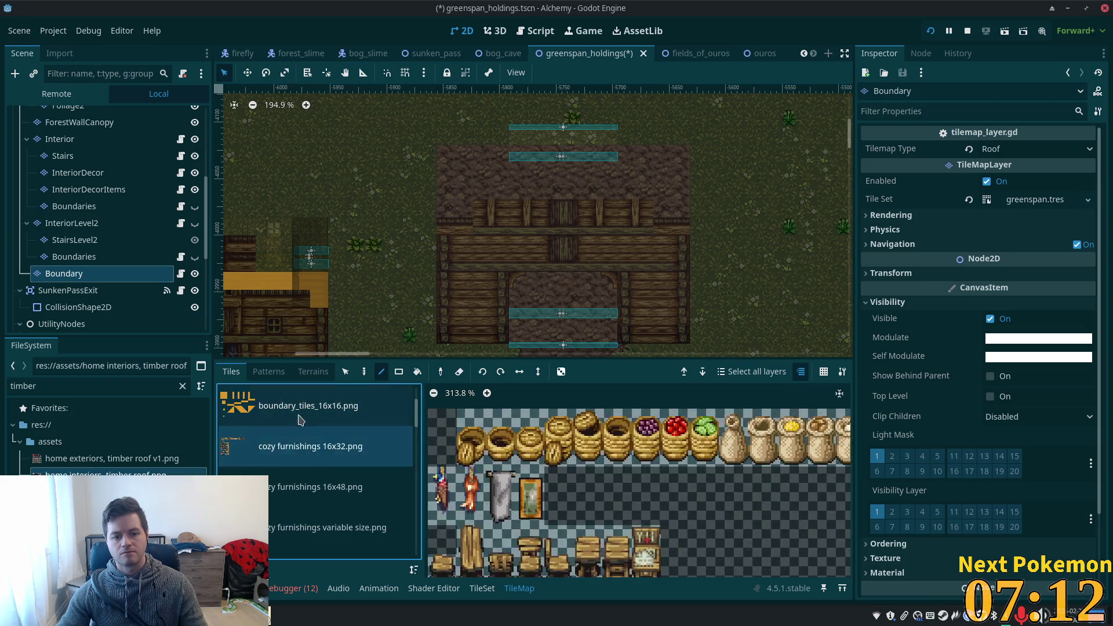
{"action": "left_click", "coordinate": [301, 420]}
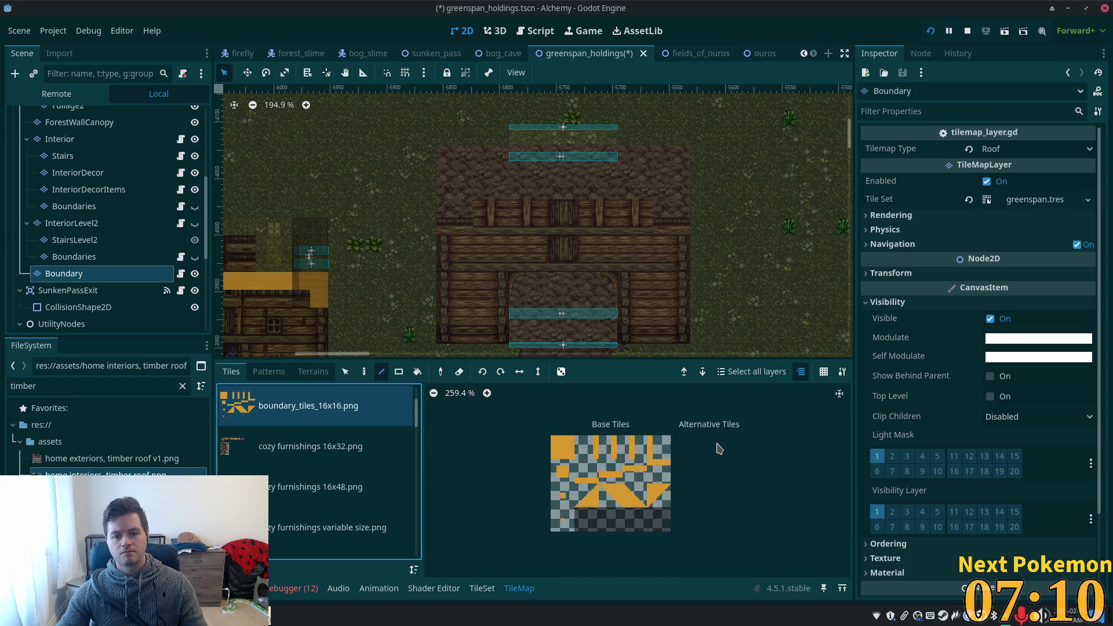
{"action": "scroll", "coordinate": [591, 496], "scroll_direction": "up", "scroll_amount": 3}
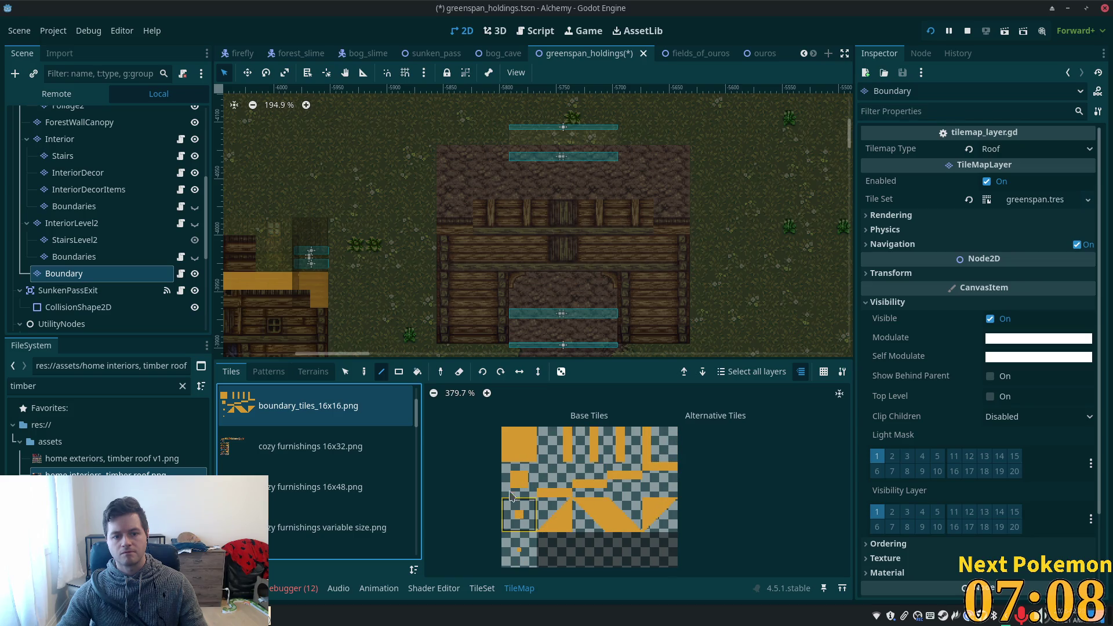
{"action": "left_click", "coordinate": [521, 453]}
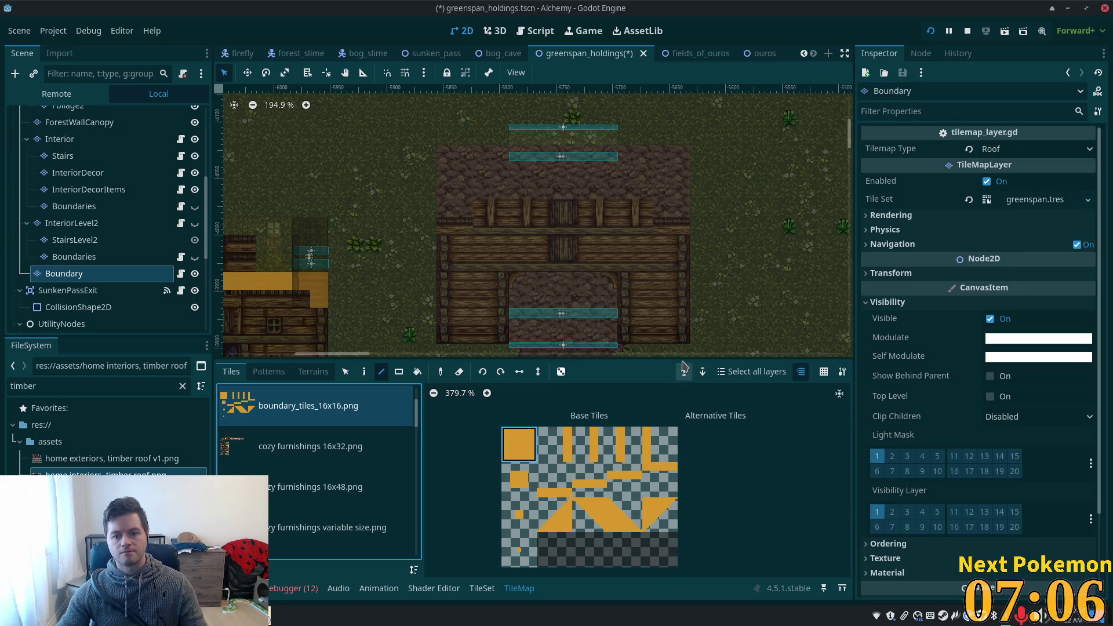
{"action": "mouse_move", "coordinate": [685, 340]}
{"action": "left_mouse_down"}
{"action": "mouse_move", "coordinate": [683, 163]}
{"action": "mouse_move", "coordinate": [446, 162]}
{"action": "left_mouse_up"}
{"action": "left_click_drag", "start_coordinate": [447, 253], "coordinate": [454, 334]}
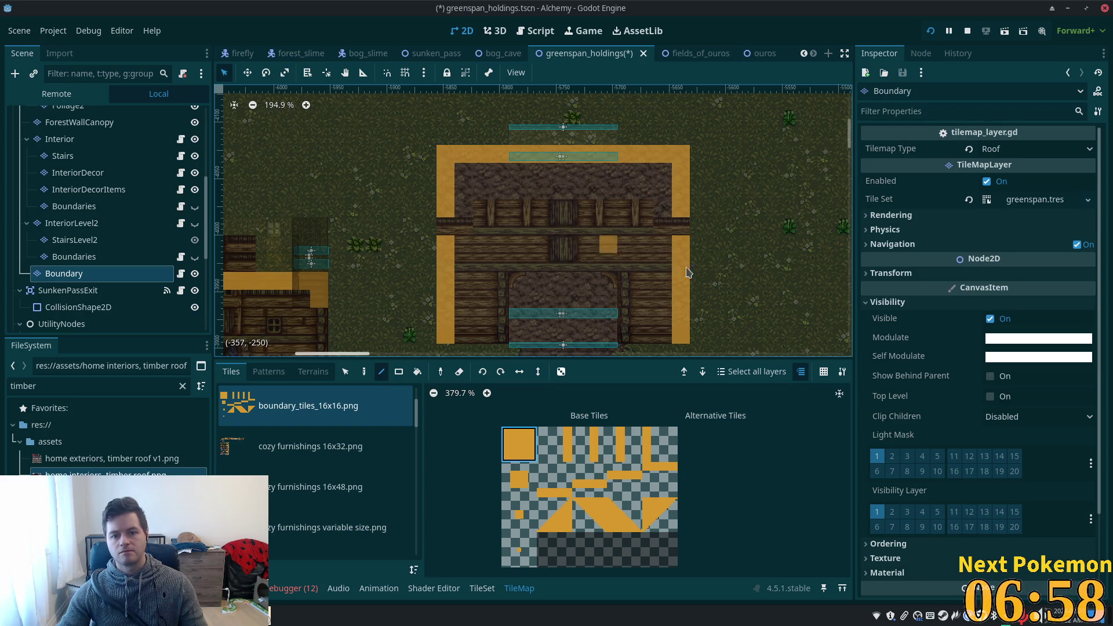
{"action": "key", "text": "ctrl+s"}
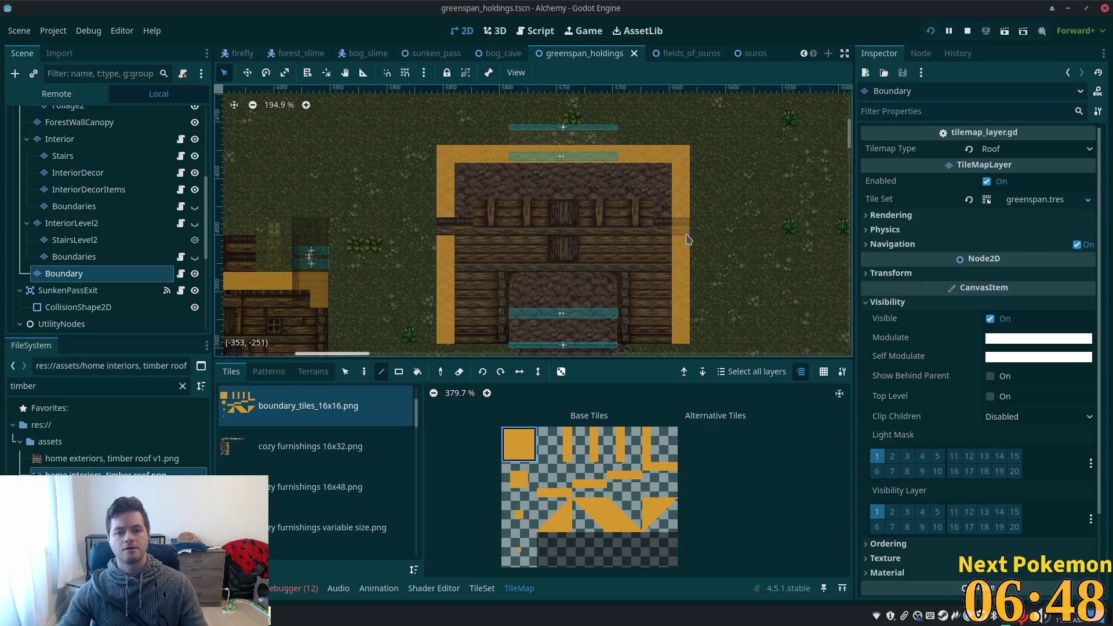
Erase the boundary tiles from the top wall's middle, save, and run the game.
{"action": "left_click_drag", "start_coordinate": [535, 155], "coordinate": [518, 155]}
{"action": "key", "text": "ctrl+s"}
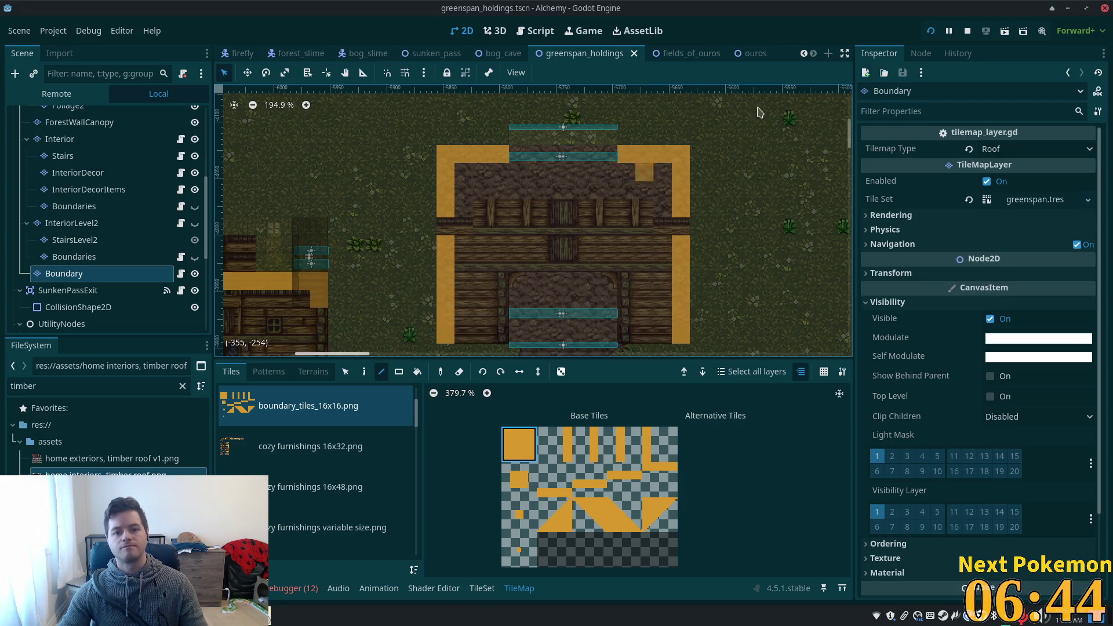
{"action": "left_click", "coordinate": [931, 30]}
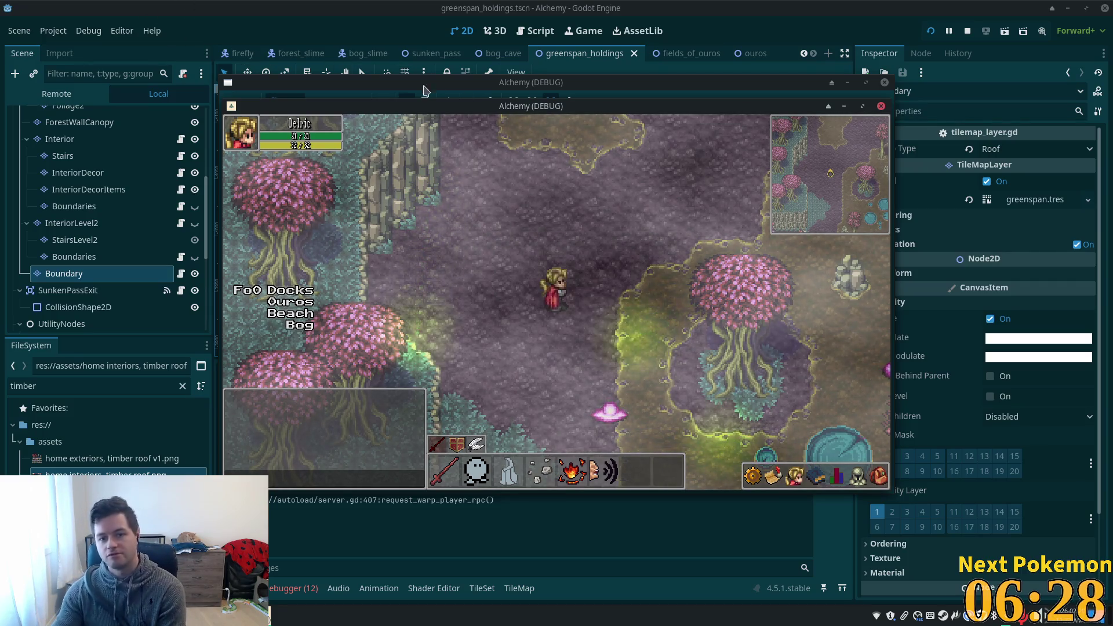
Move the bog game window aside and bring the second Alchemy instance to the front.
{"action": "mouse_move", "coordinate": [413, 115]}
{"action": "left_mouse_down"}
{"action": "mouse_move", "coordinate": [576, 183]}
{"action": "mouse_move", "coordinate": [589, 171]}
{"action": "left_mouse_up"}
{"action": "left_click", "coordinate": [464, 128]}
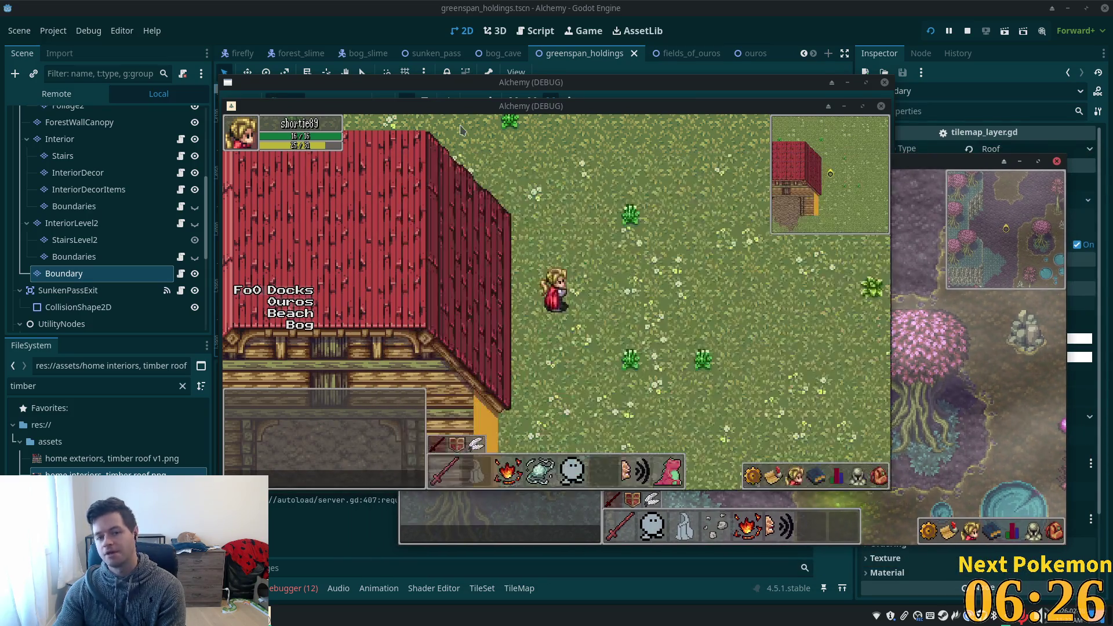
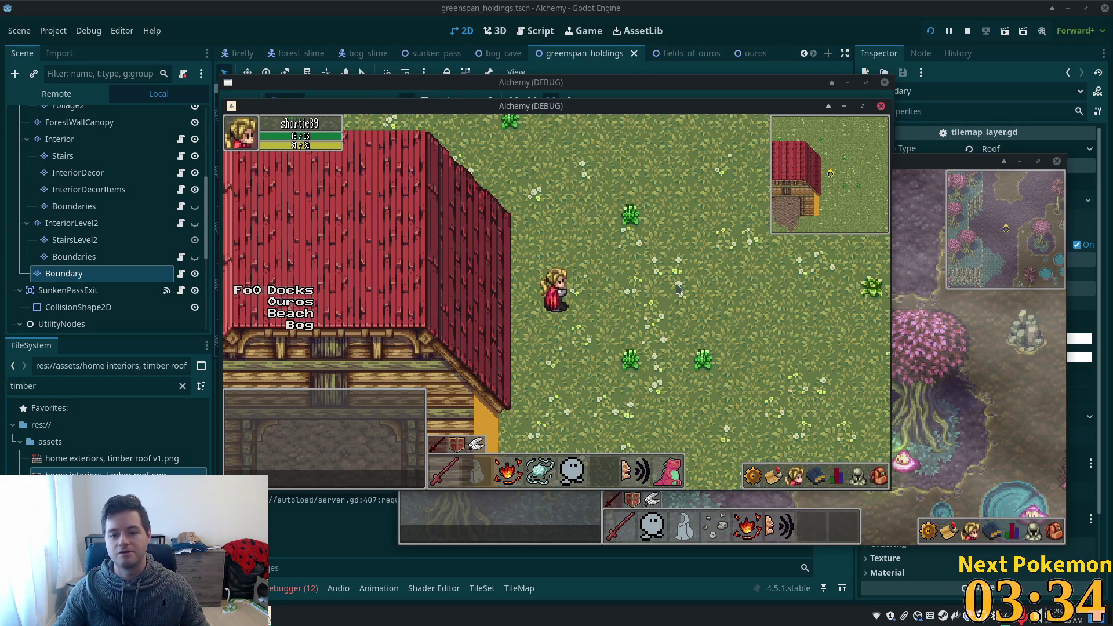
Hide the Boundary tile layer with its eye icon in the Scene dock.
{"action": "left_click", "coordinate": [845, 198]}
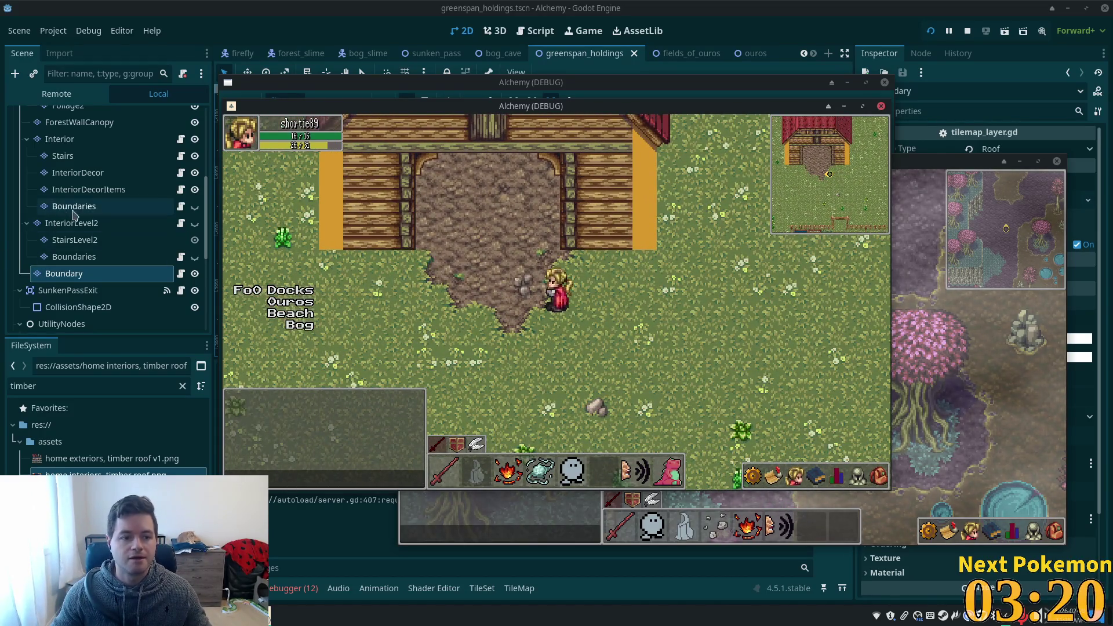
{"action": "left_click", "coordinate": [195, 273]}
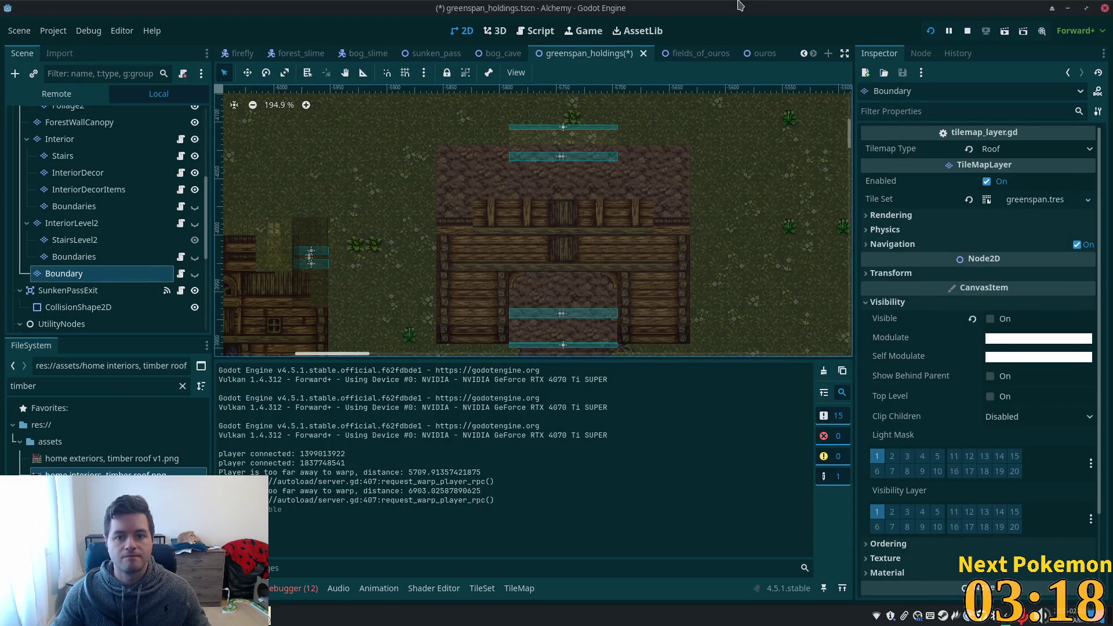
Save the scene, walk the player out of the house interior, then stop the game.
{"action": "key", "text": "ctrl+s"}
{"action": "key", "text": "alt+Tab"}
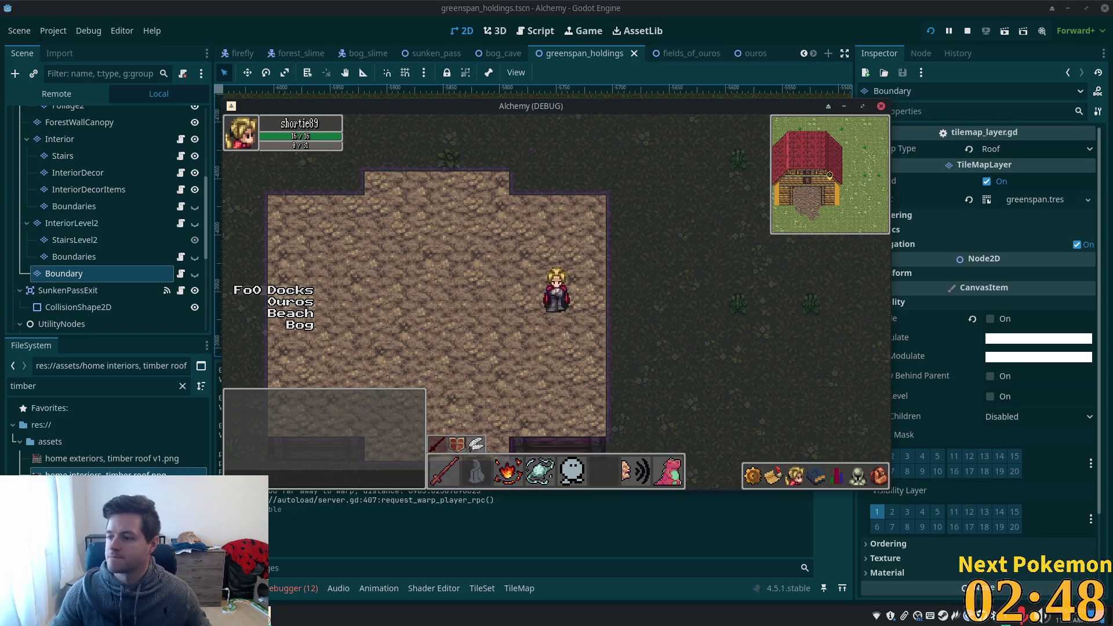
{"action": "left_click", "coordinate": [427, 198]}
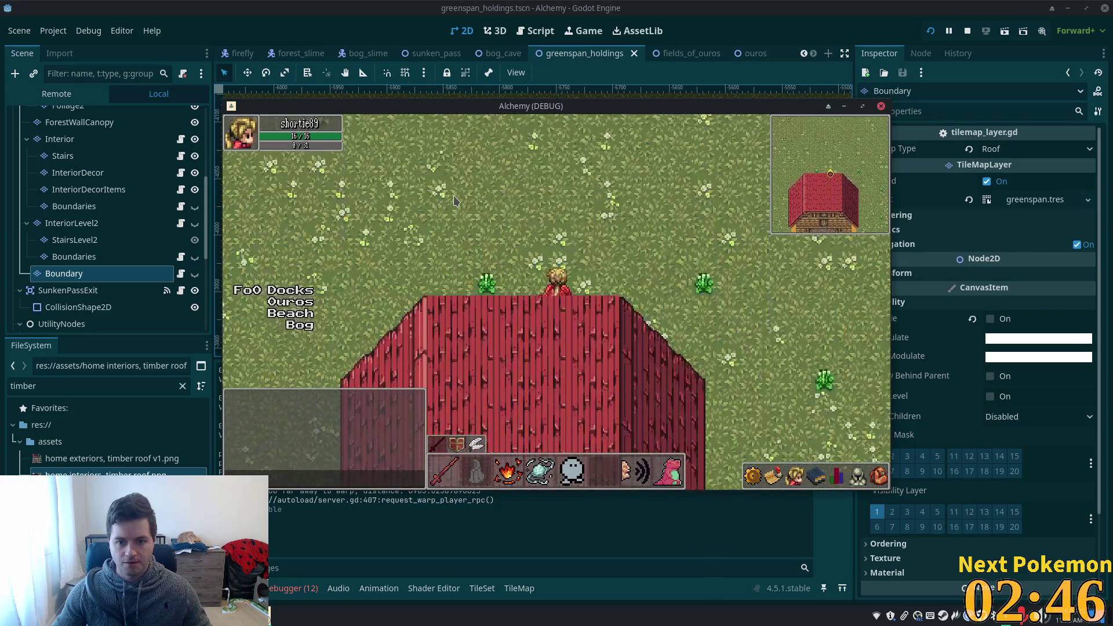
{"action": "key", "text": "Down"}
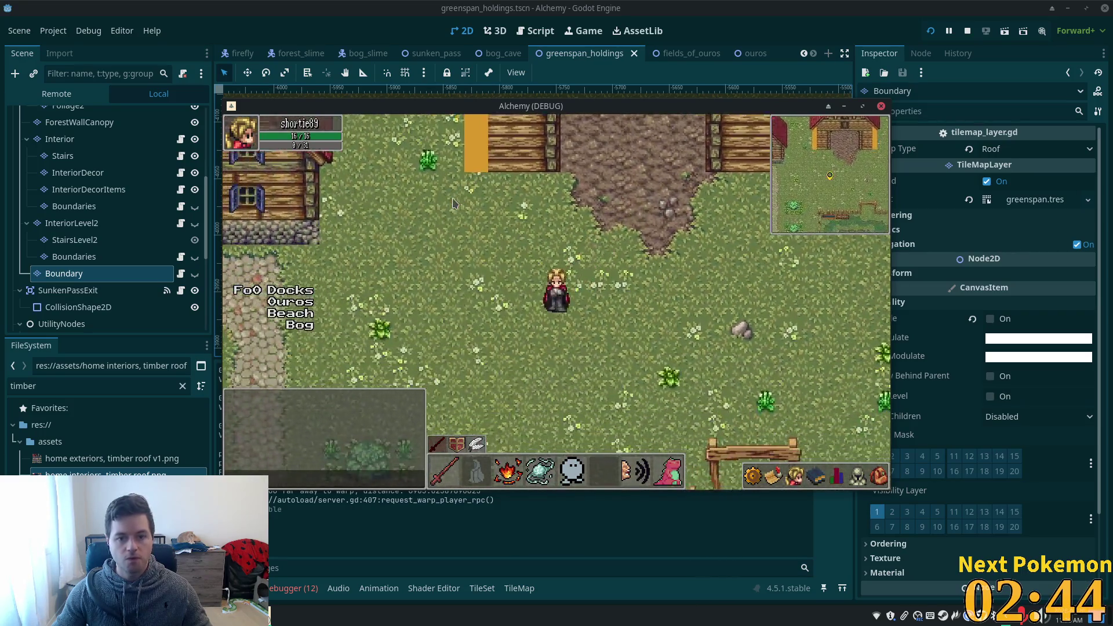
{"action": "left_click", "coordinate": [967, 32]}
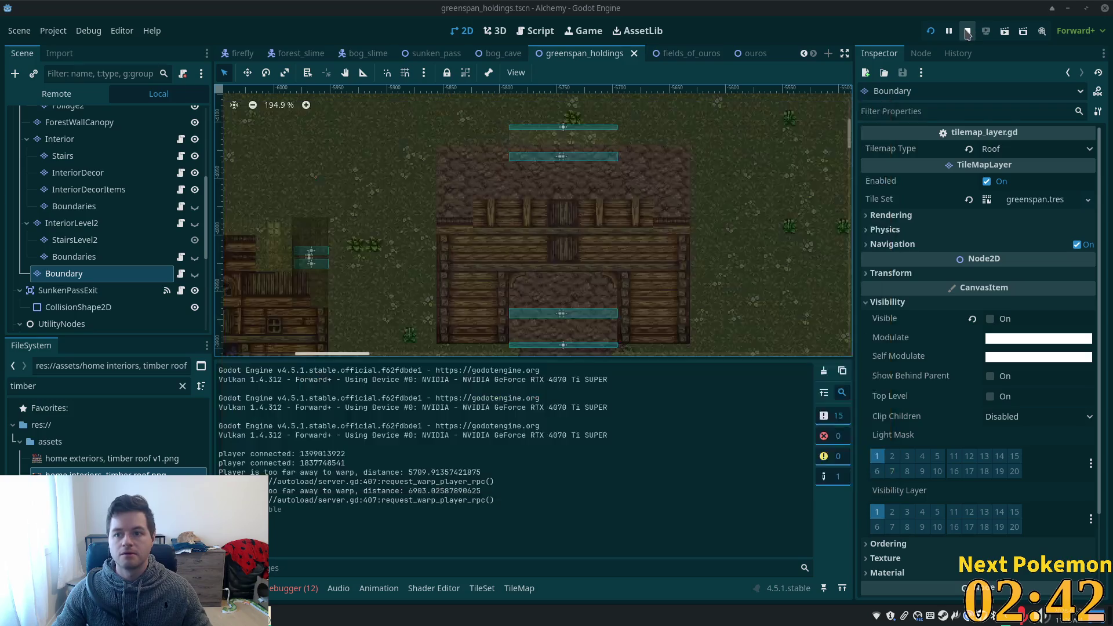
Set the Boundary layer's Modulate colour to ffffff00 for full transparency.
{"action": "left_click", "coordinate": [1043, 340]}
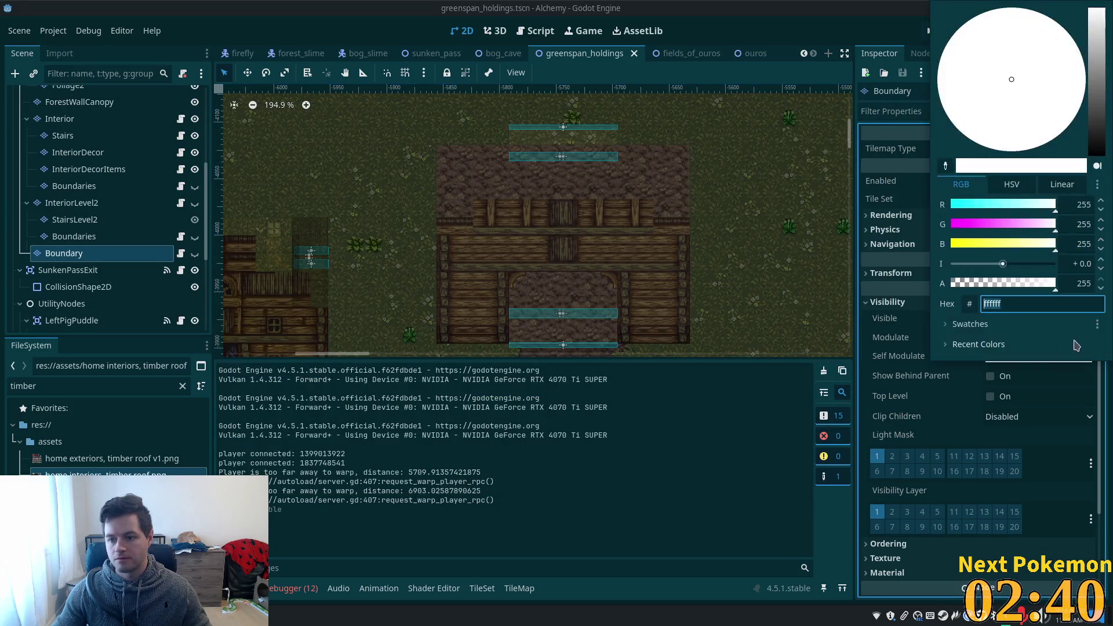
{"action": "left_click", "coordinate": [1038, 304]}
{"action": "type", "text": "00"}
{"action": "key", "text": "Return"}
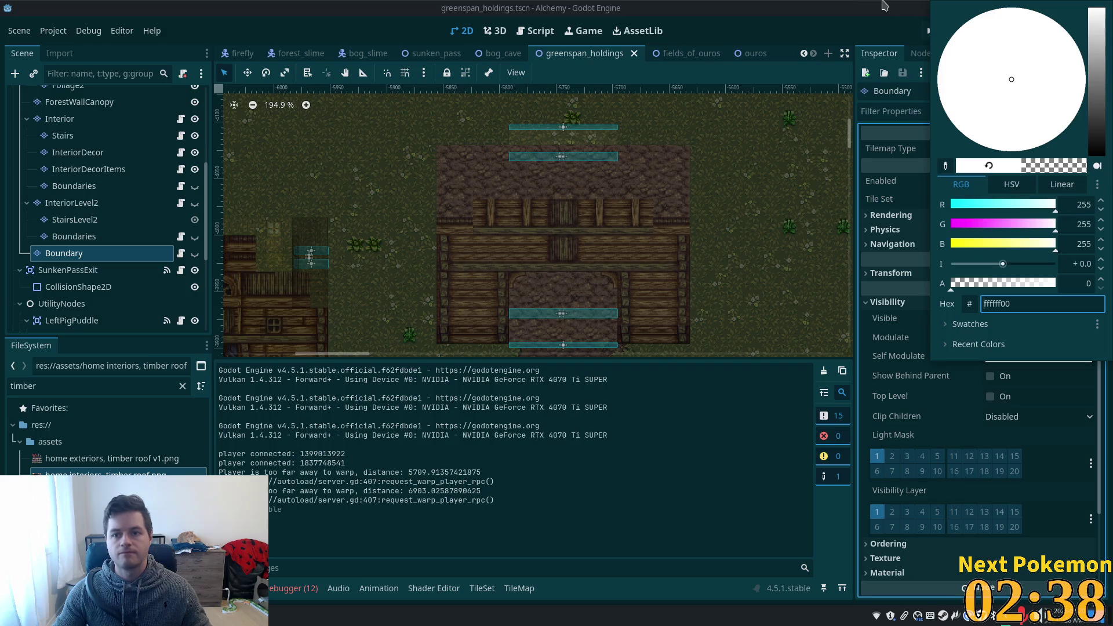
{"action": "left_click", "coordinate": [884, 6]}
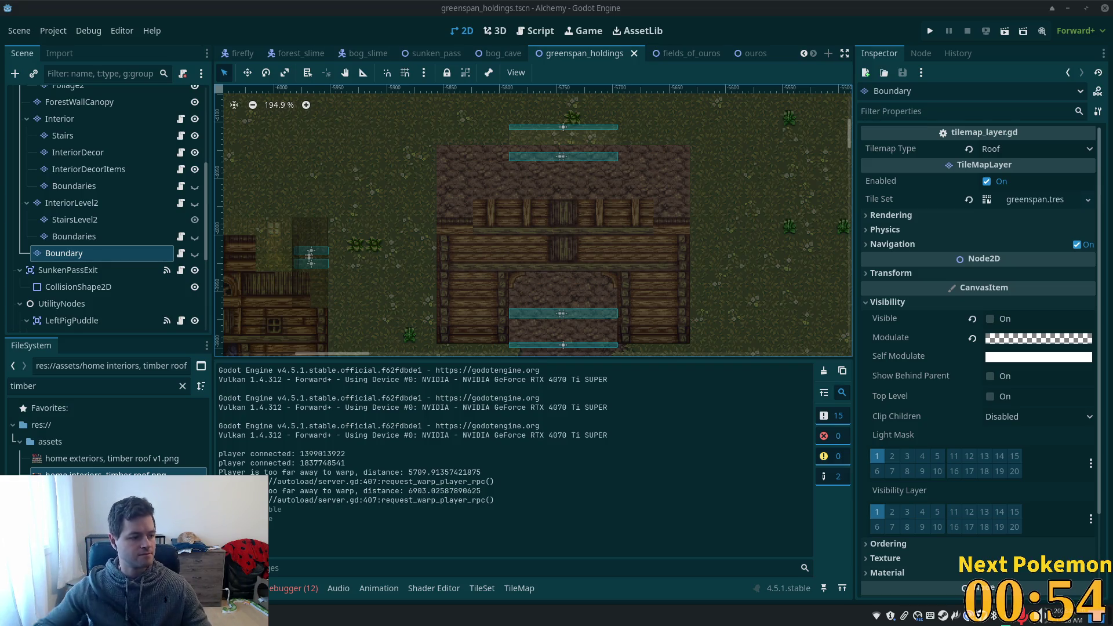
{"action": "mouse_move", "coordinate": [999, 165]}
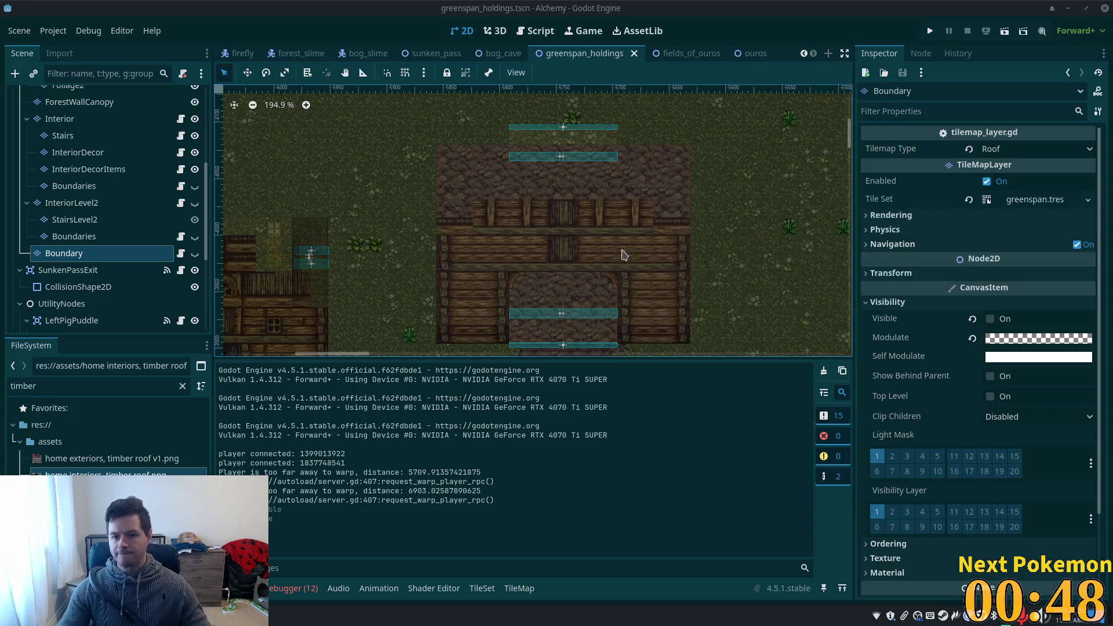
Select the Interior node in the Scene tree to show its tile palette.
{"action": "scroll", "coordinate": [377, 229], "scroll_direction": "down", "scroll_amount": 1}
{"action": "scroll", "coordinate": [377, 229], "scroll_direction": "down", "scroll_amount": 3}
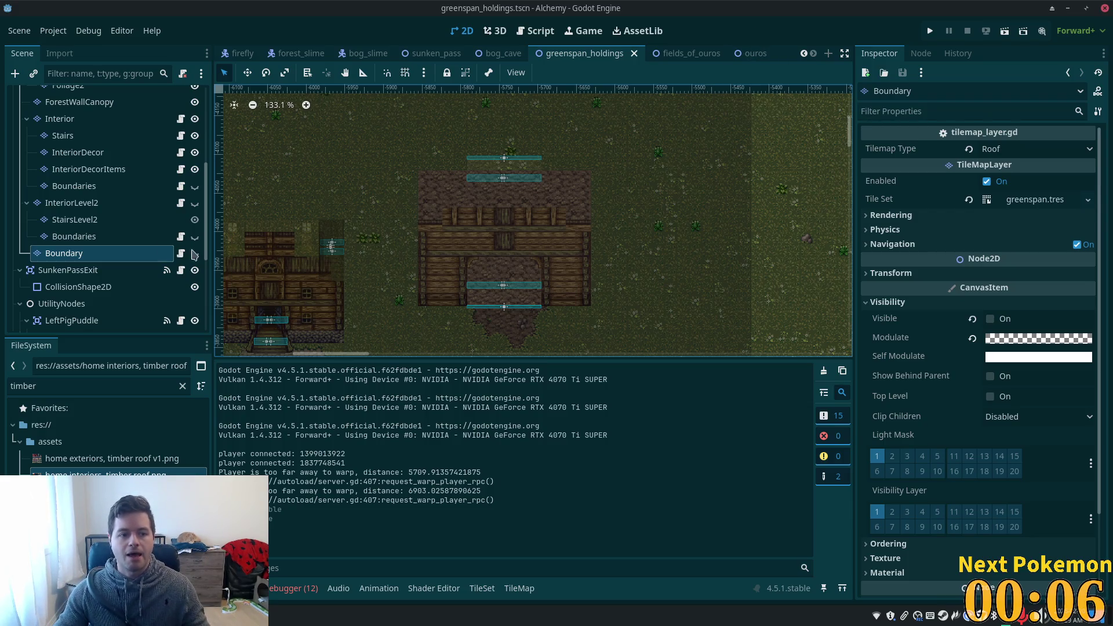
{"action": "scroll", "coordinate": [116, 243], "scroll_direction": "up", "scroll_amount": 4}
{"action": "left_click", "coordinate": [86, 243]}
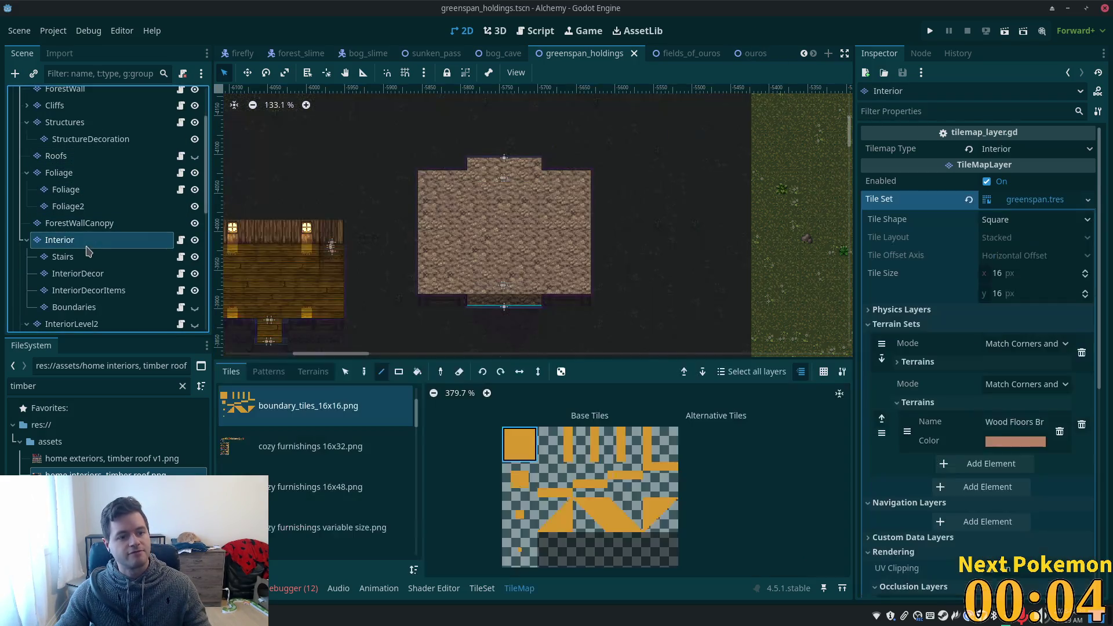
Select the InteriorDecor layer and display the livestock accessories.png tile atlas.
{"action": "scroll", "coordinate": [557, 255], "scroll_direction": "up", "scroll_amount": 3}
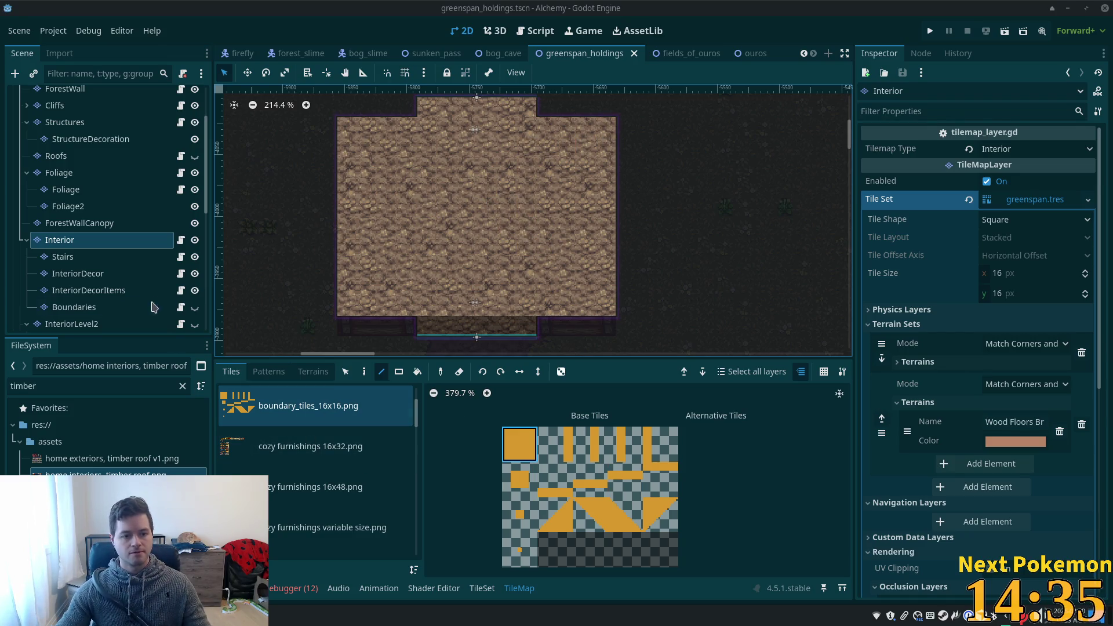
{"action": "left_click", "coordinate": [123, 276]}
{"action": "scroll", "coordinate": [293, 480], "scroll_direction": "down", "scroll_amount": 3}
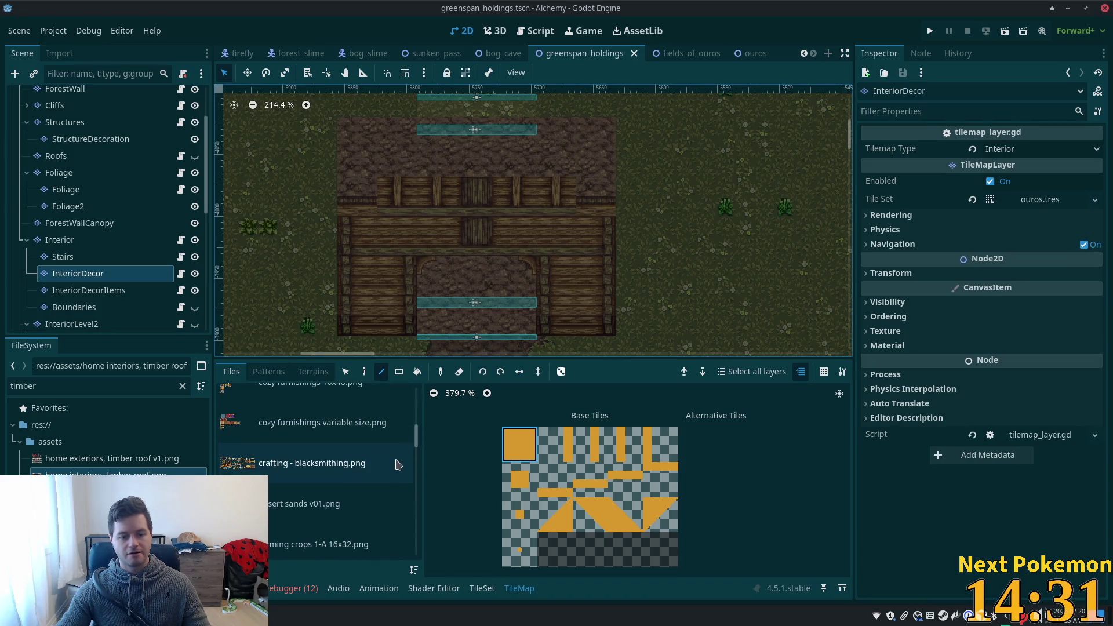
{"action": "scroll", "coordinate": [348, 497], "scroll_direction": "down", "scroll_amount": 3}
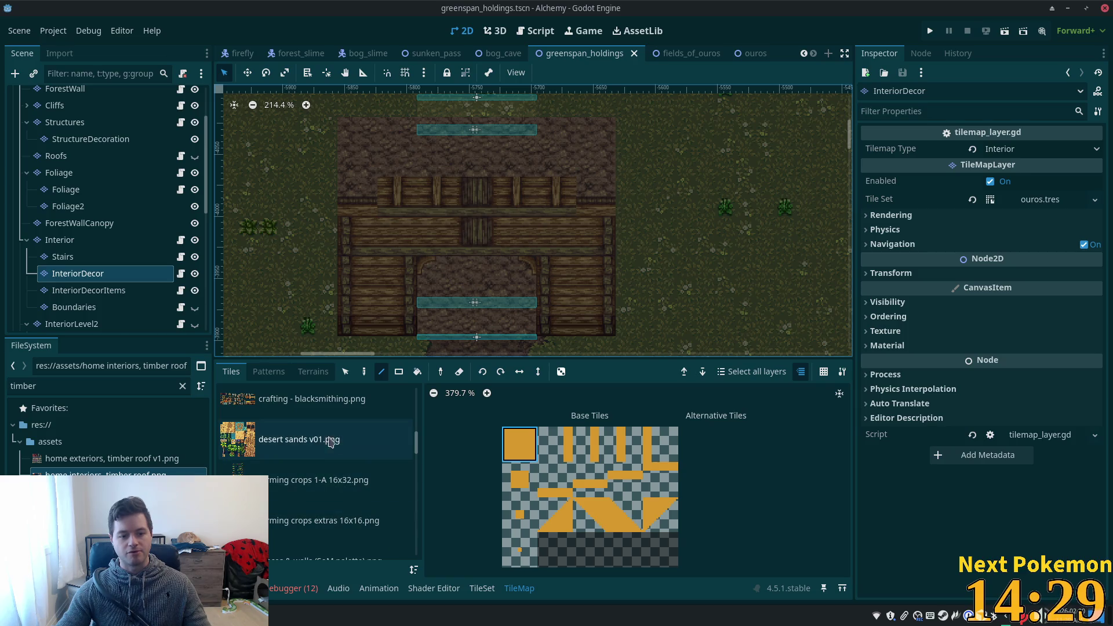
{"action": "mouse_move", "coordinate": [418, 451]}
{"action": "left_mouse_down"}
{"action": "mouse_move", "coordinate": [417, 507]}
{"action": "mouse_move", "coordinate": [418, 489]}
{"action": "left_mouse_up"}
{"action": "left_click", "coordinate": [308, 473]}
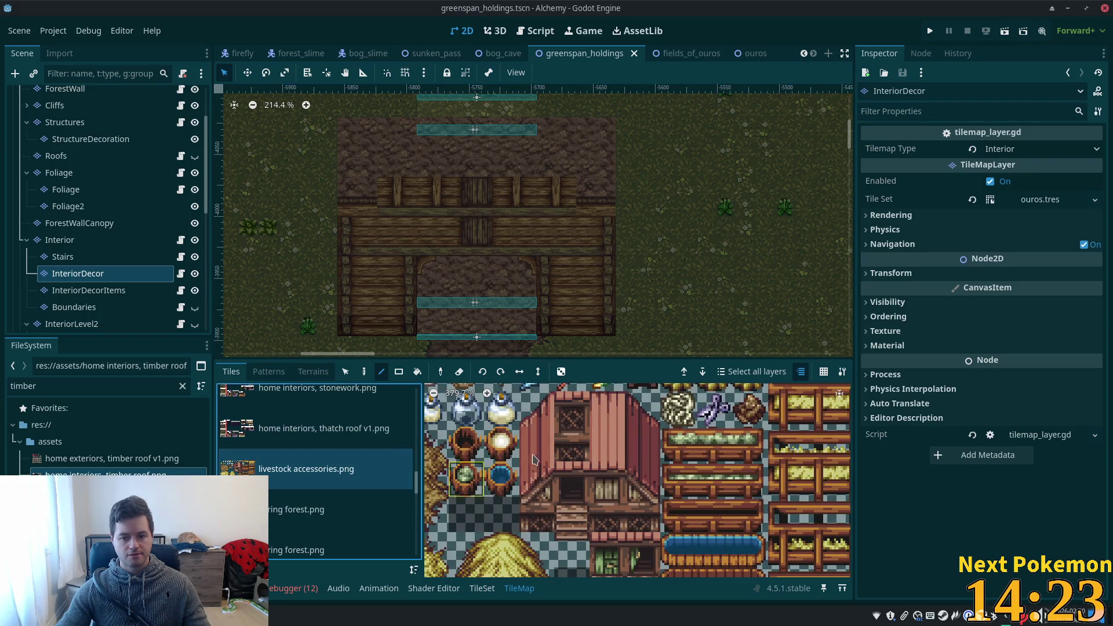
Bring up the tile set options for the InteriorDecor layer.
{"action": "scroll", "coordinate": [539, 473], "scroll_direction": "down", "scroll_amount": 2}
{"action": "scroll", "coordinate": [540, 473], "scroll_direction": "down", "scroll_amount": 1}
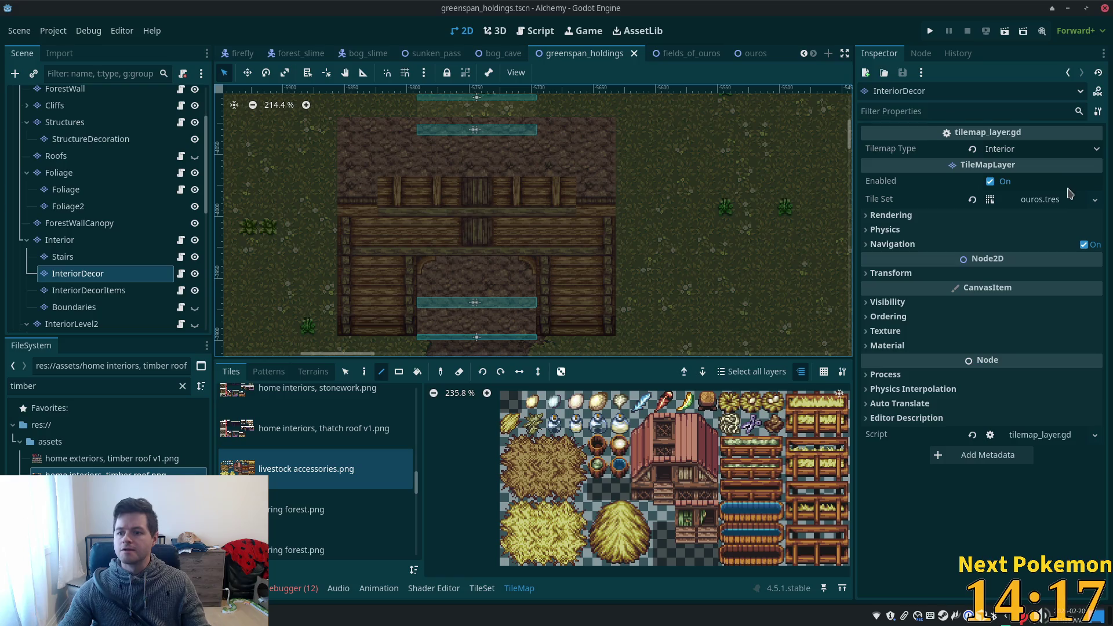
{"action": "left_click", "coordinate": [1095, 200]}
Assign greenspan.tres as the InteriorDecor layer's tile set.
{"action": "left_click", "coordinate": [1060, 262]}
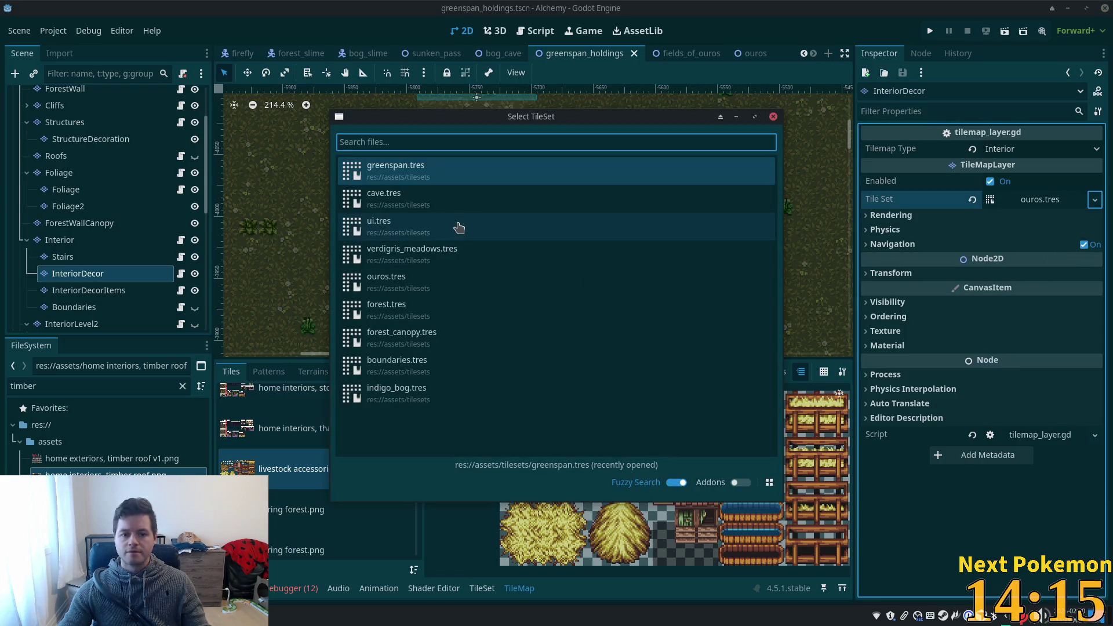
{"action": "double_click", "coordinate": [452, 173]}
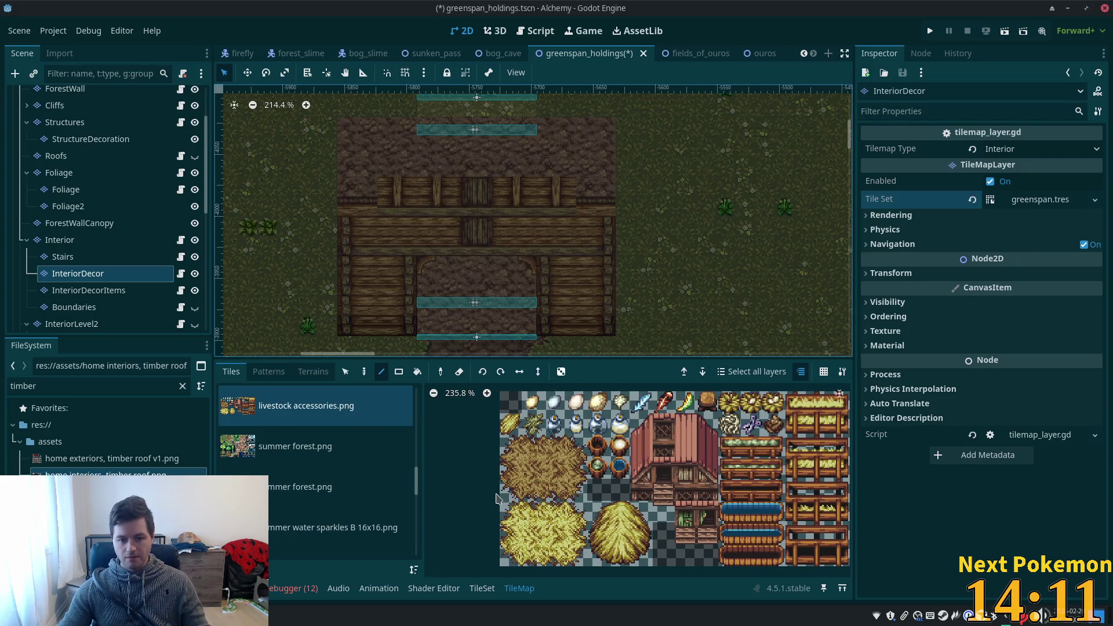
{"action": "scroll", "coordinate": [536, 522], "scroll_direction": "up", "scroll_amount": 2}
{"action": "scroll", "coordinate": [537, 522], "scroll_direction": "up", "scroll_amount": 1}
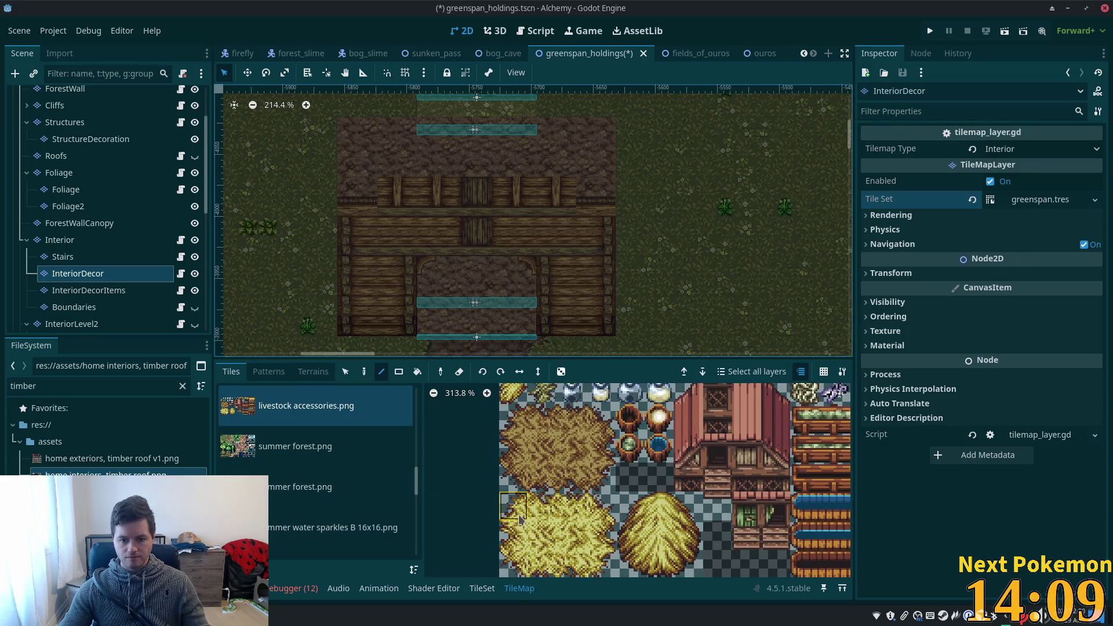
Paint a 3x2 block of straw tiles into the barn and launch the game with F5.
{"action": "left_click_drag", "start_coordinate": [519, 516], "coordinate": [600, 566]}
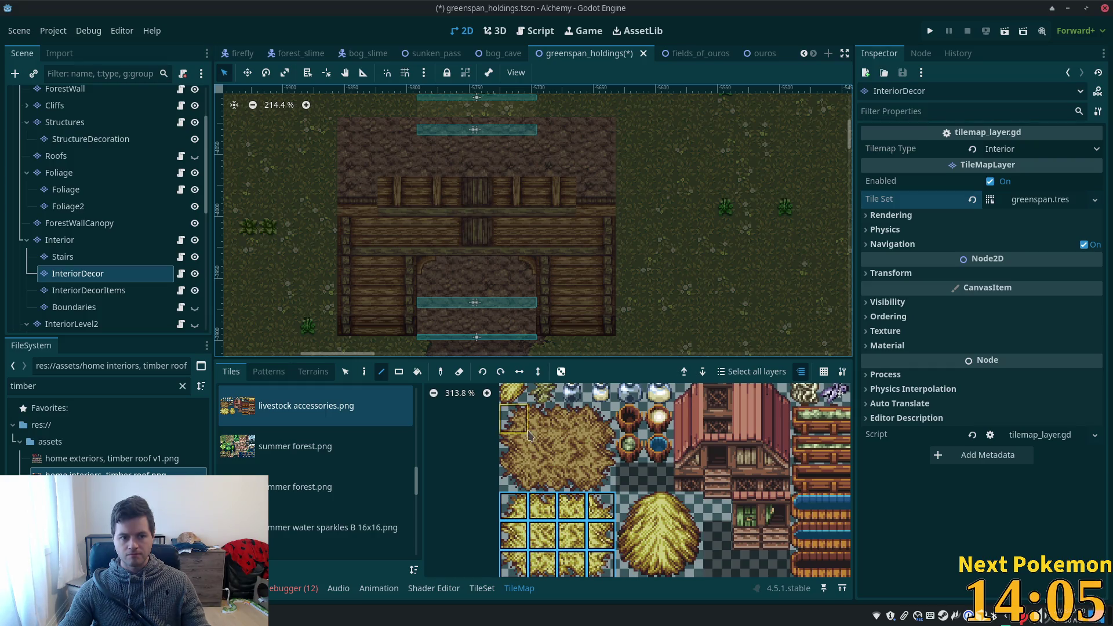
{"action": "left_click", "coordinate": [383, 303]}
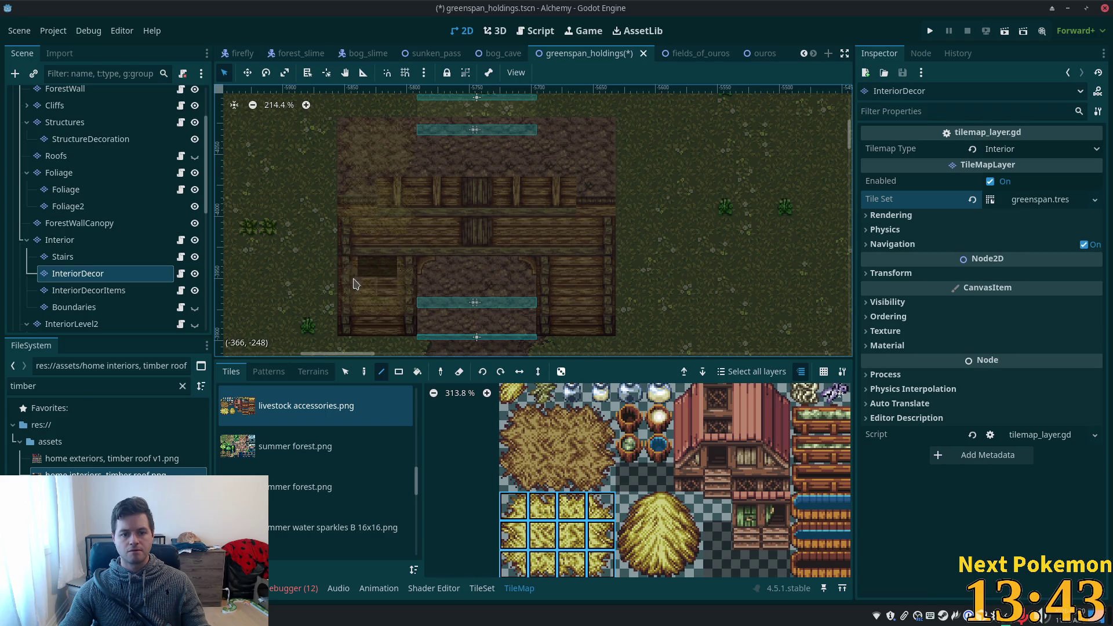
{"action": "left_click", "coordinate": [365, 371]}
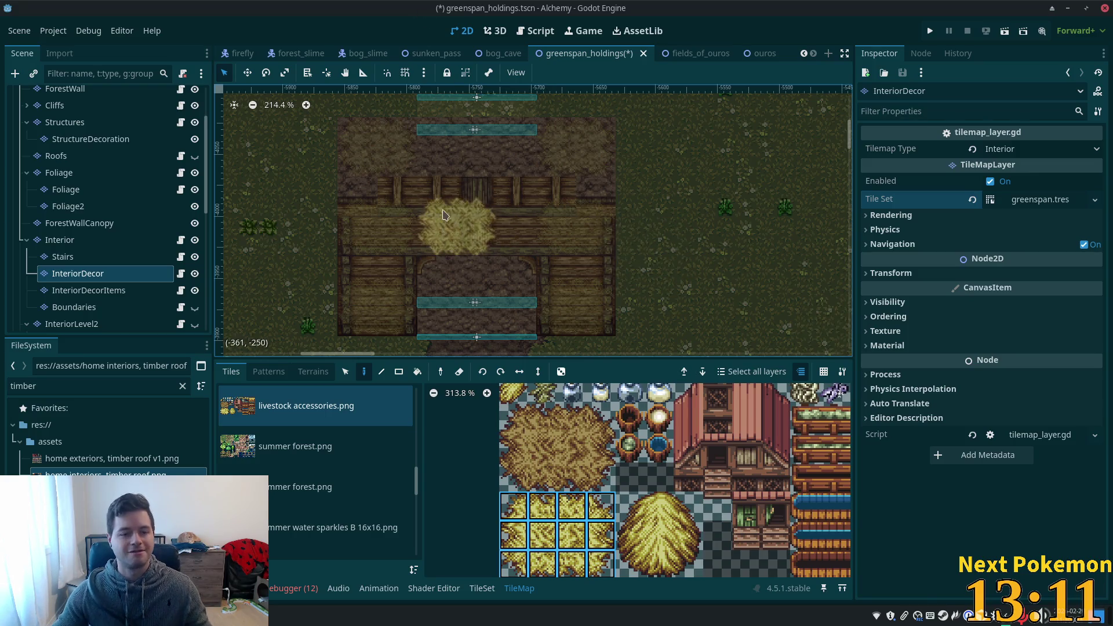
{"action": "key", "text": "F5"}
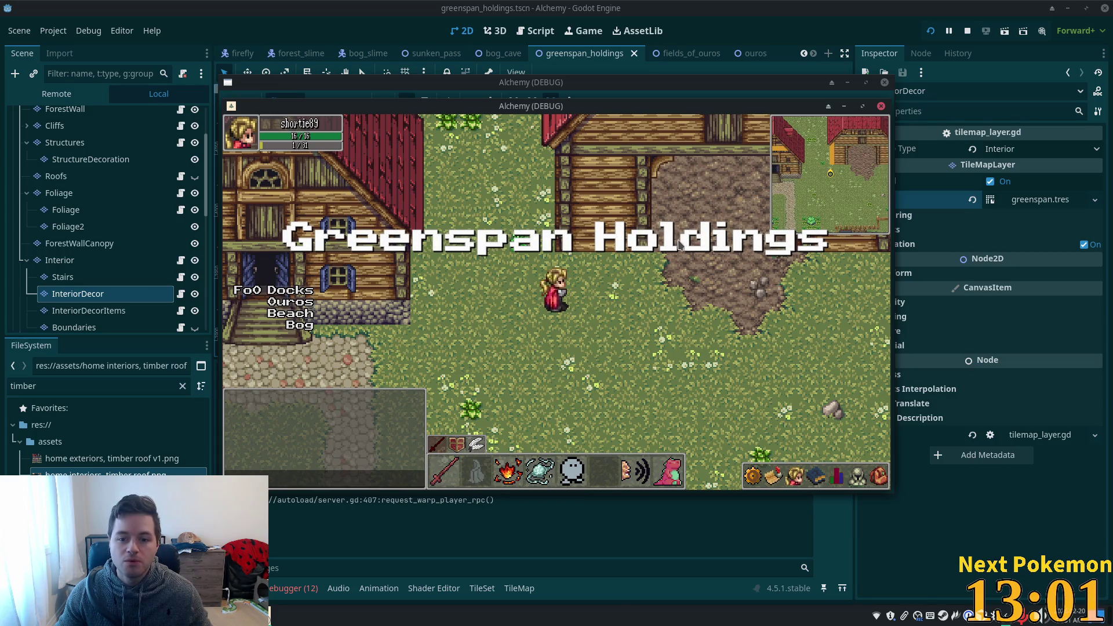
Walk the player out of the hay-strewn barn and back in, then stop both game instances.
{"action": "left_click", "coordinate": [679, 244]}
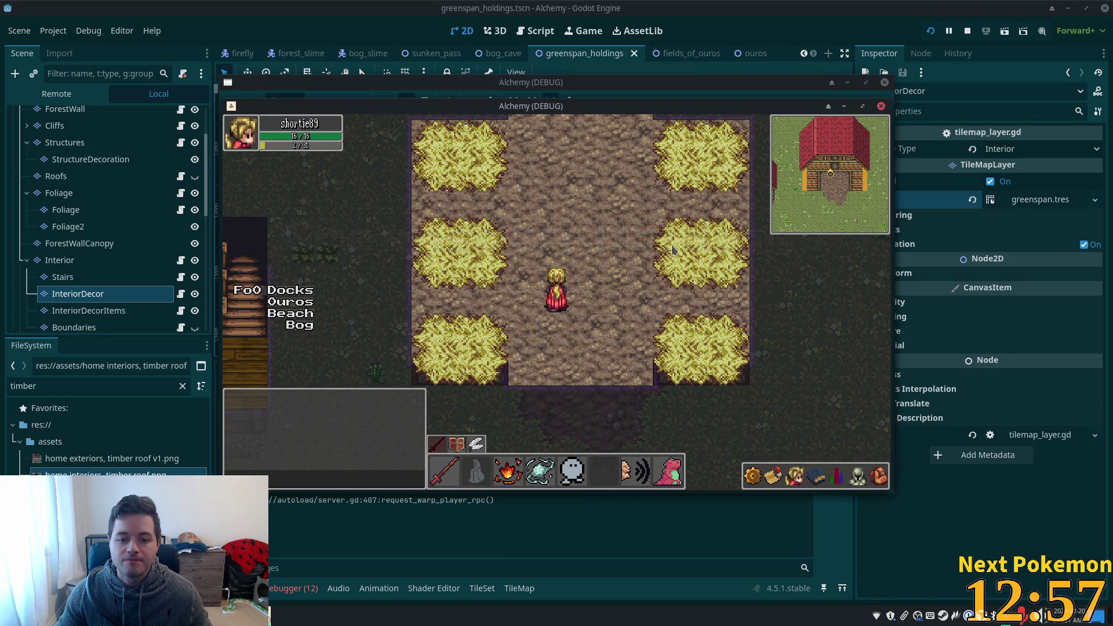
{"action": "key", "text": "Up"}
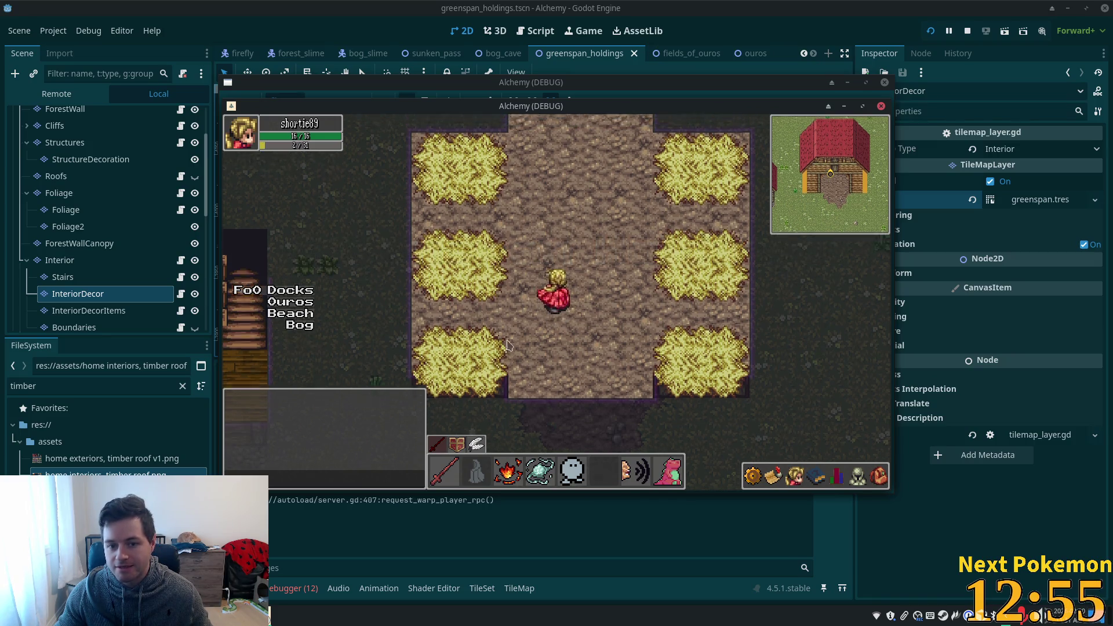
{"action": "key", "text": "Down"}
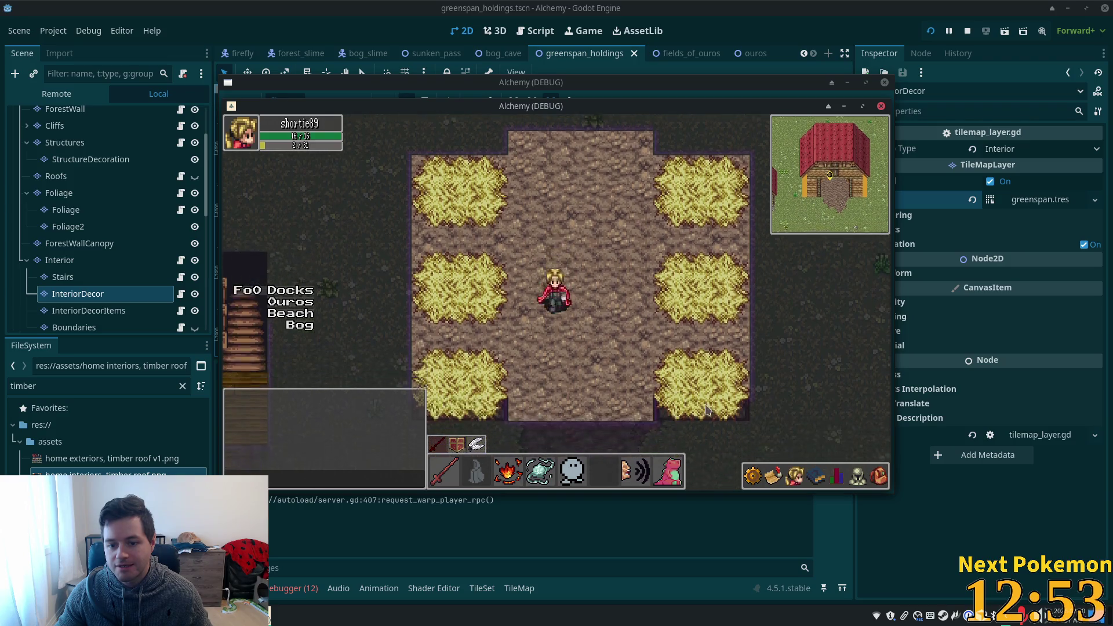
{"action": "key", "text": "Left"}
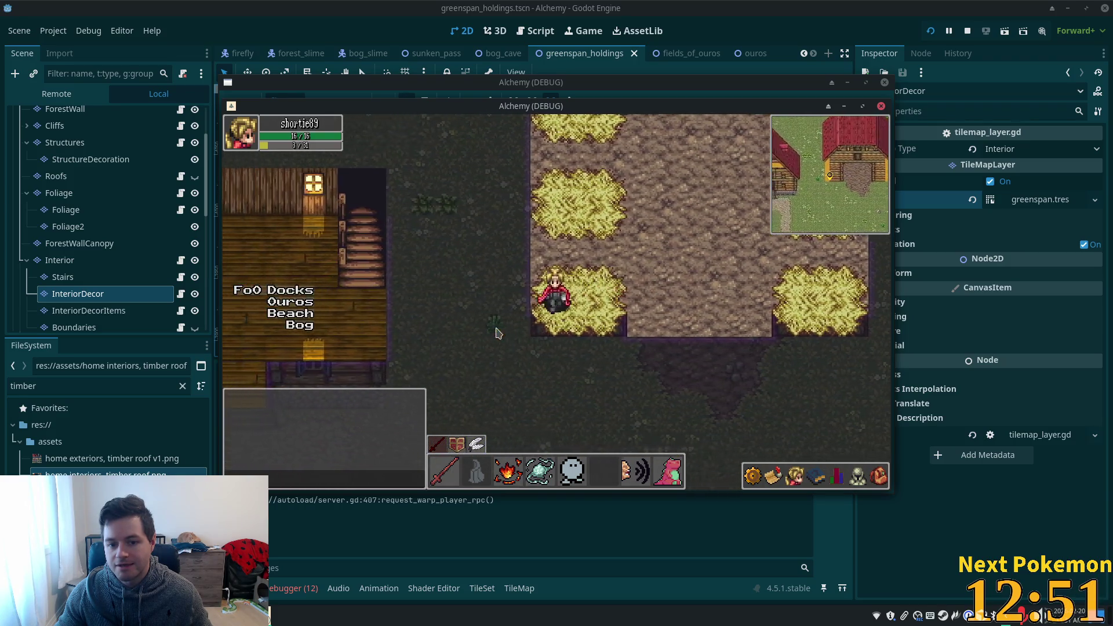
{"action": "key", "text": "Down"}
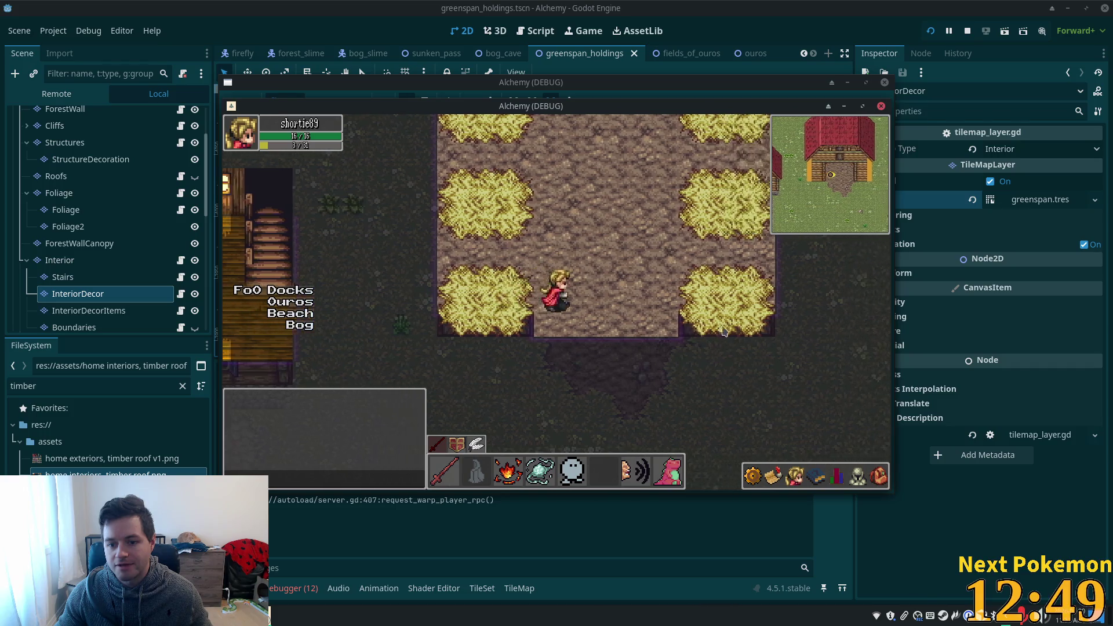
{"action": "key", "text": "Up"}
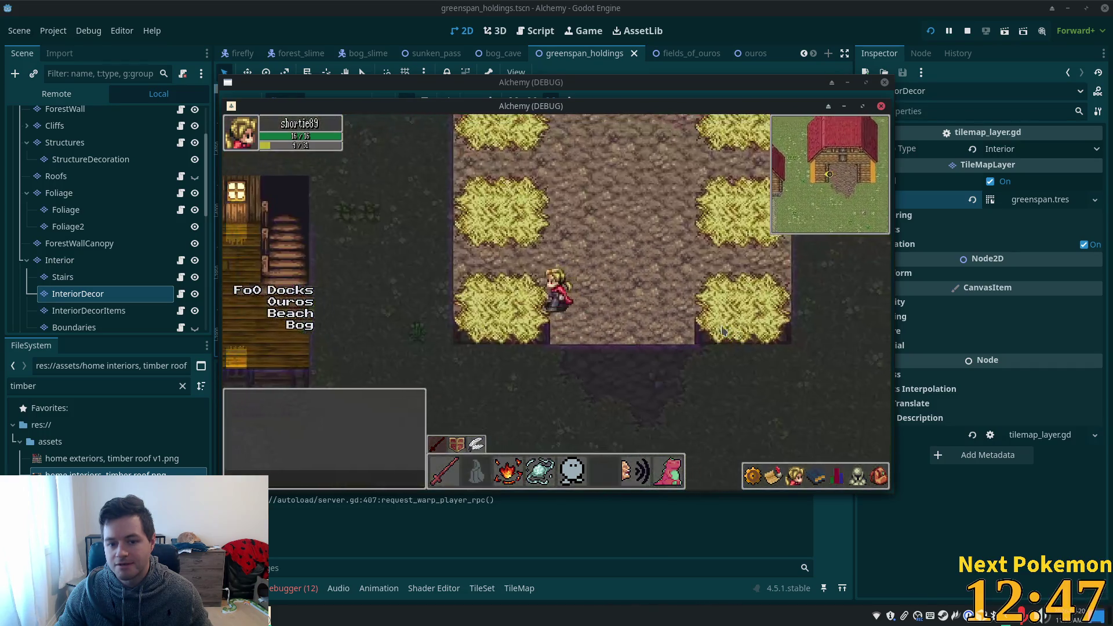
{"action": "key", "text": "Right"}
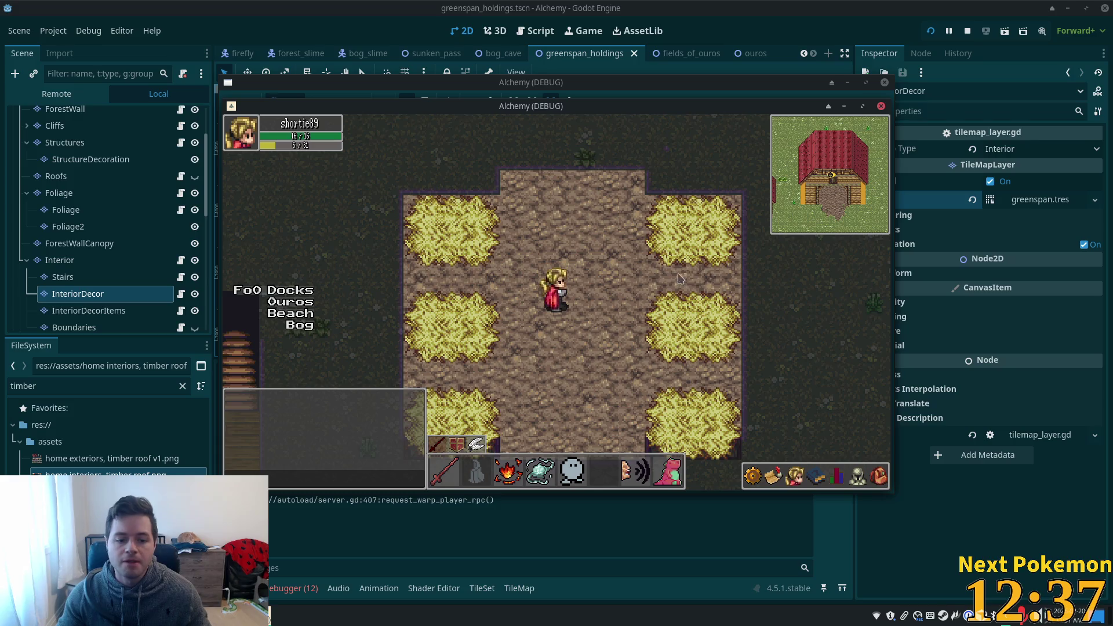
{"action": "key", "text": "alt+Tab"}
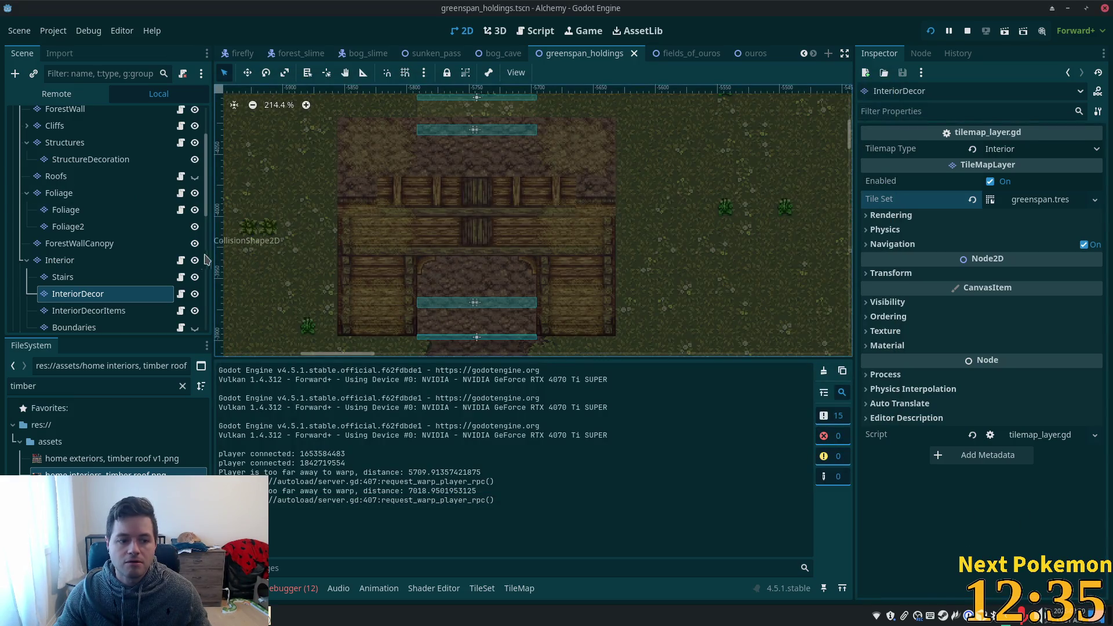
Open InteriorDecor's tile palette and select the bottom row of four hay tiles.
{"action": "left_click", "coordinate": [67, 277]}
{"action": "left_click", "coordinate": [64, 293]}
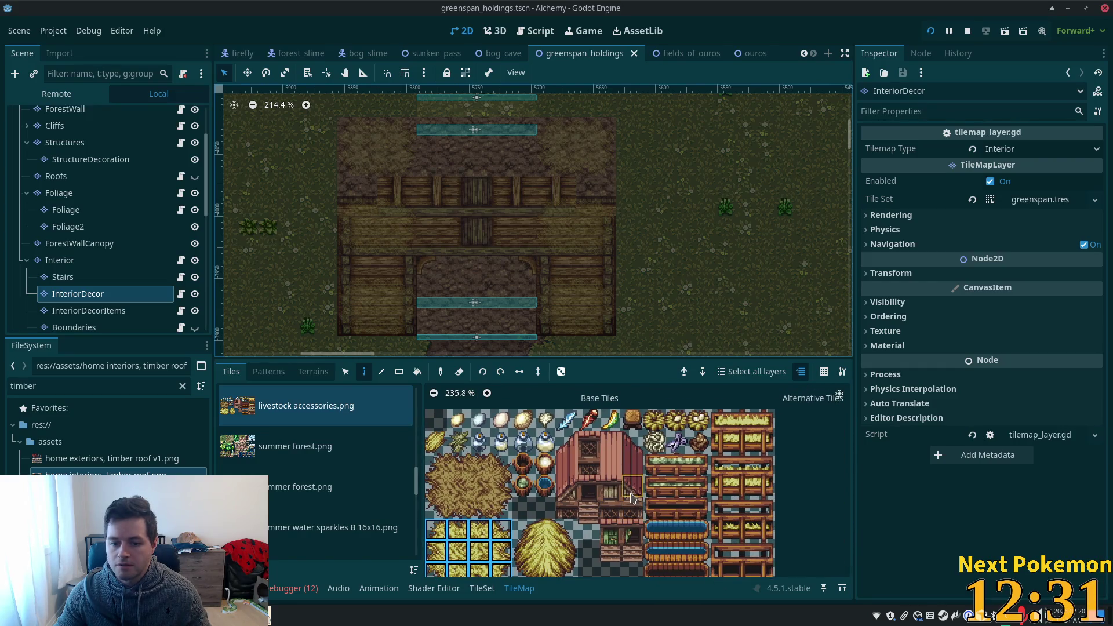
{"action": "left_click", "coordinate": [572, 423]}
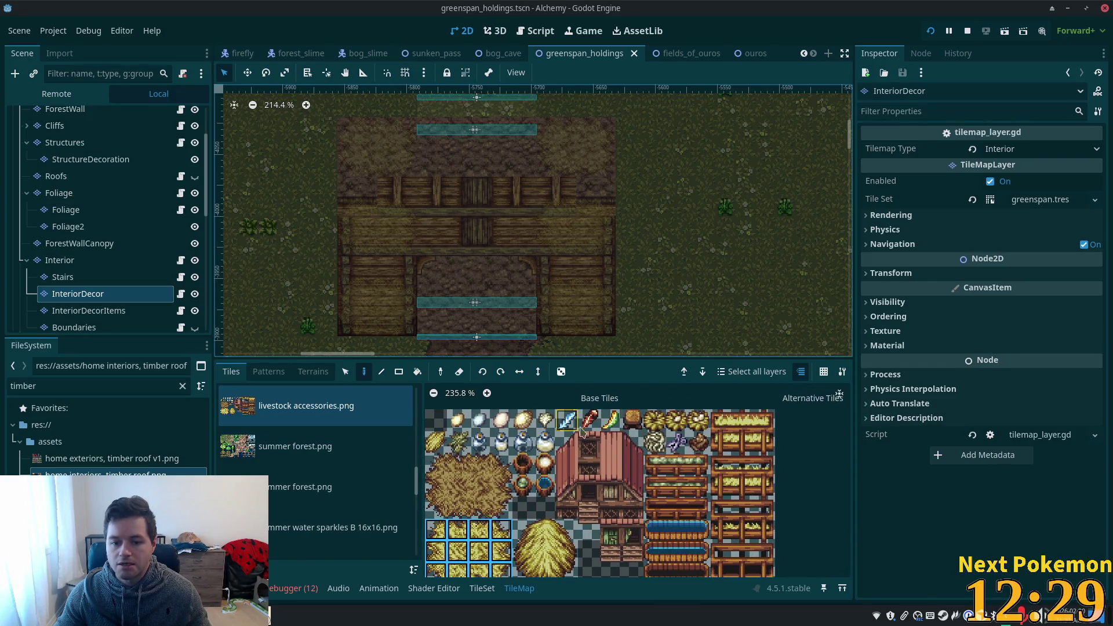
{"action": "scroll", "coordinate": [580, 470], "scroll_direction": "down", "scroll_amount": 1}
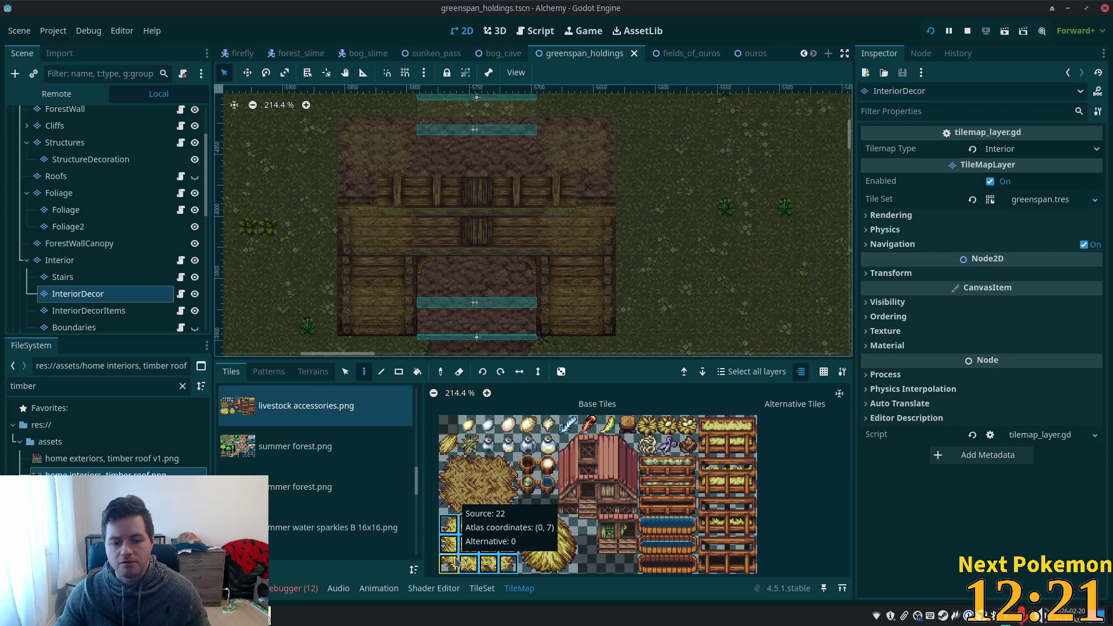
{"action": "left_click_drag", "start_coordinate": [451, 566], "coordinate": [506, 571]}
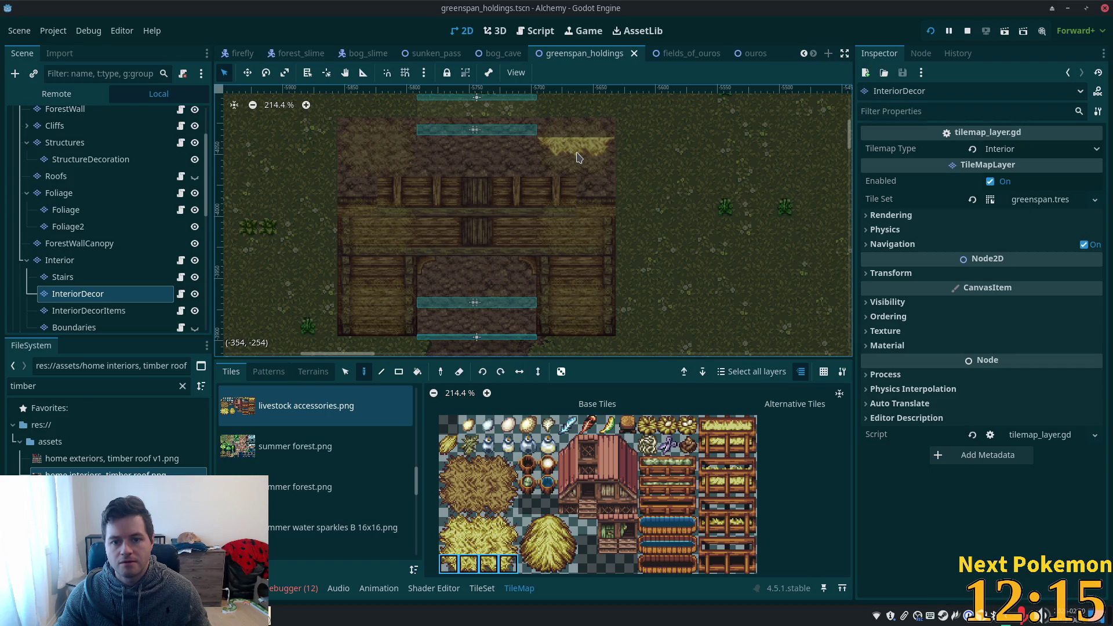
Check the Interior layer's tile set, then return to the InteriorDecor layer.
{"action": "scroll", "coordinate": [577, 157], "scroll_direction": "up", "scroll_amount": 4}
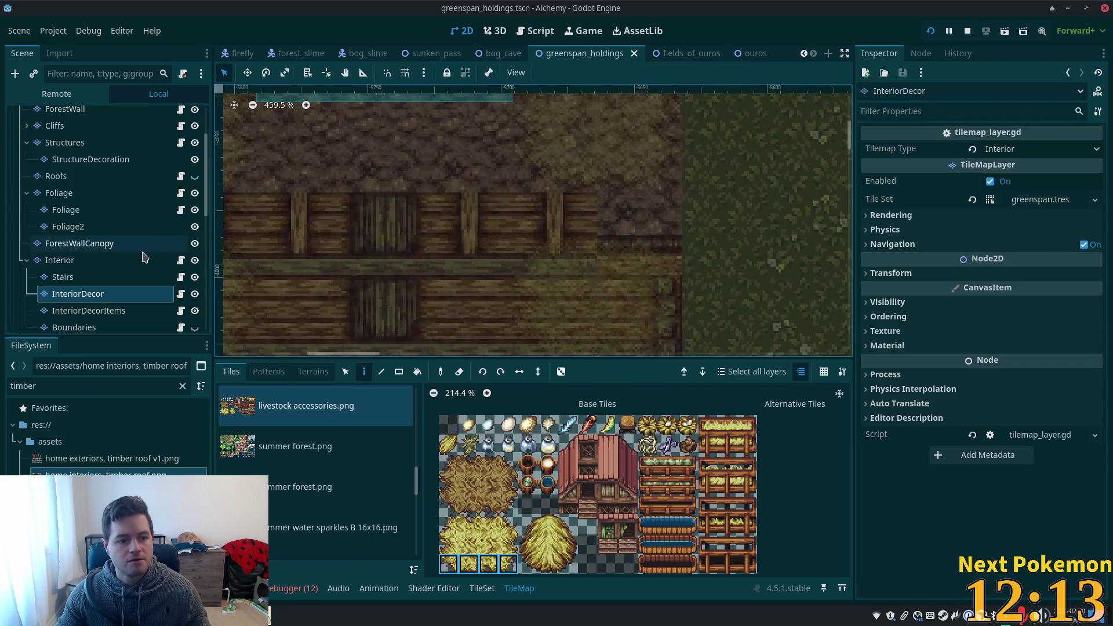
{"action": "scroll", "coordinate": [265, 151], "scroll_direction": "down", "scroll_amount": 1}
{"action": "scroll", "coordinate": [88, 225], "scroll_direction": "down", "scroll_amount": 3}
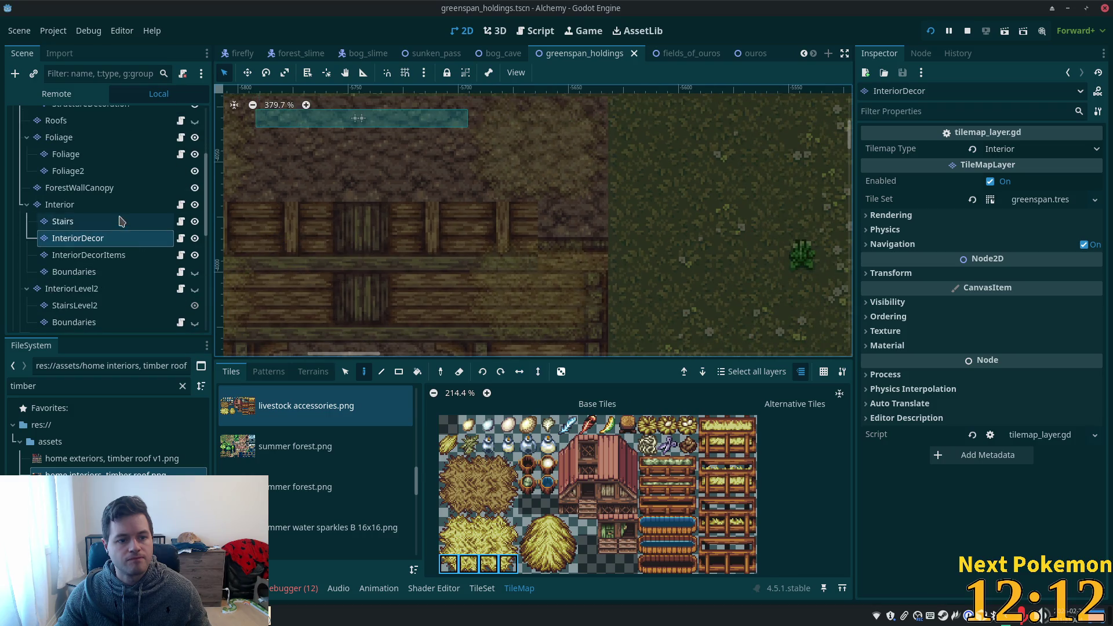
{"action": "left_click", "coordinate": [88, 225]}
{"action": "left_click", "coordinate": [60, 204]}
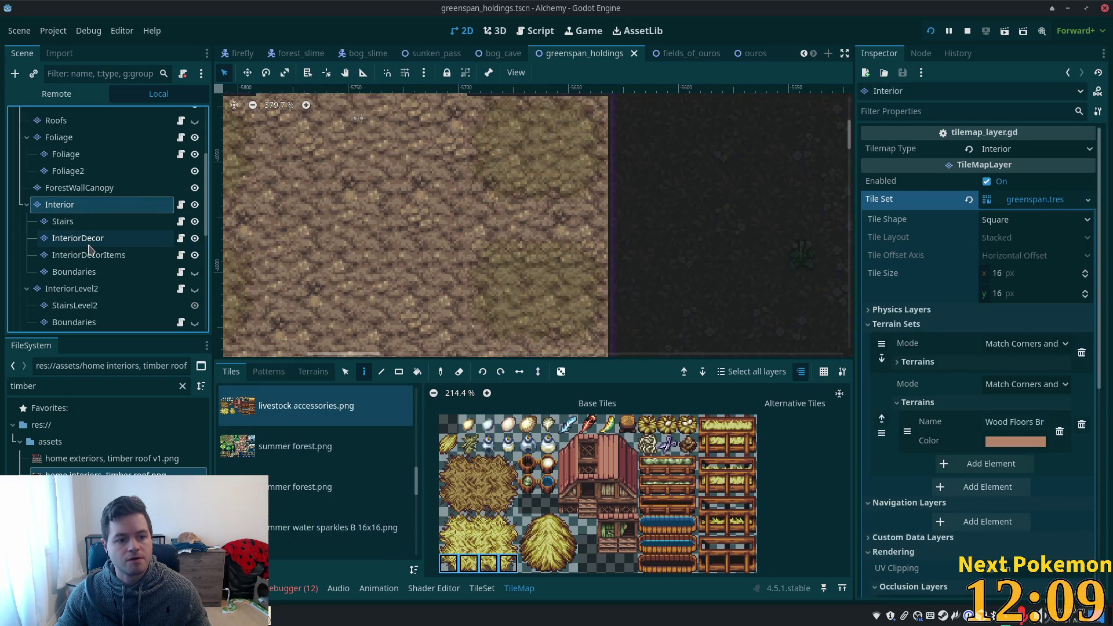
{"action": "left_click", "coordinate": [77, 239]}
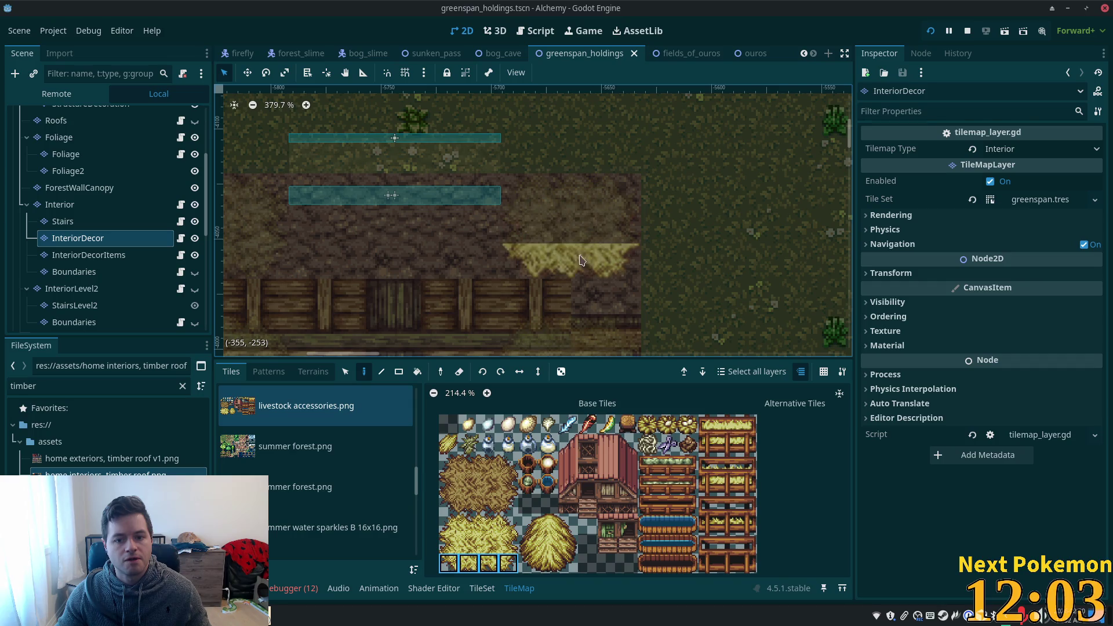
With the Select tool, clear a stray selection and pan to frame the whole barn.
{"action": "left_click", "coordinate": [345, 372]}
{"action": "mouse_move", "coordinate": [507, 258]}
{"action": "left_mouse_down"}
{"action": "mouse_move", "coordinate": [603, 268]}
{"action": "mouse_move", "coordinate": [591, 264]}
{"action": "left_mouse_up"}
{"action": "left_click", "coordinate": [830, 248]}
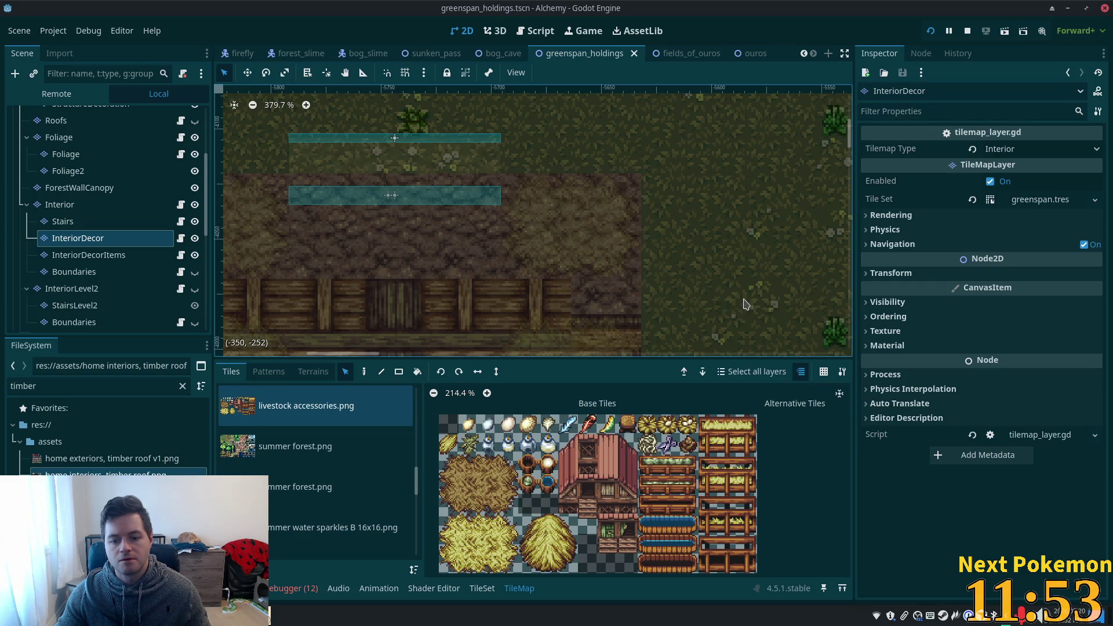
{"action": "scroll", "coordinate": [661, 301], "scroll_direction": "down", "scroll_amount": 4}
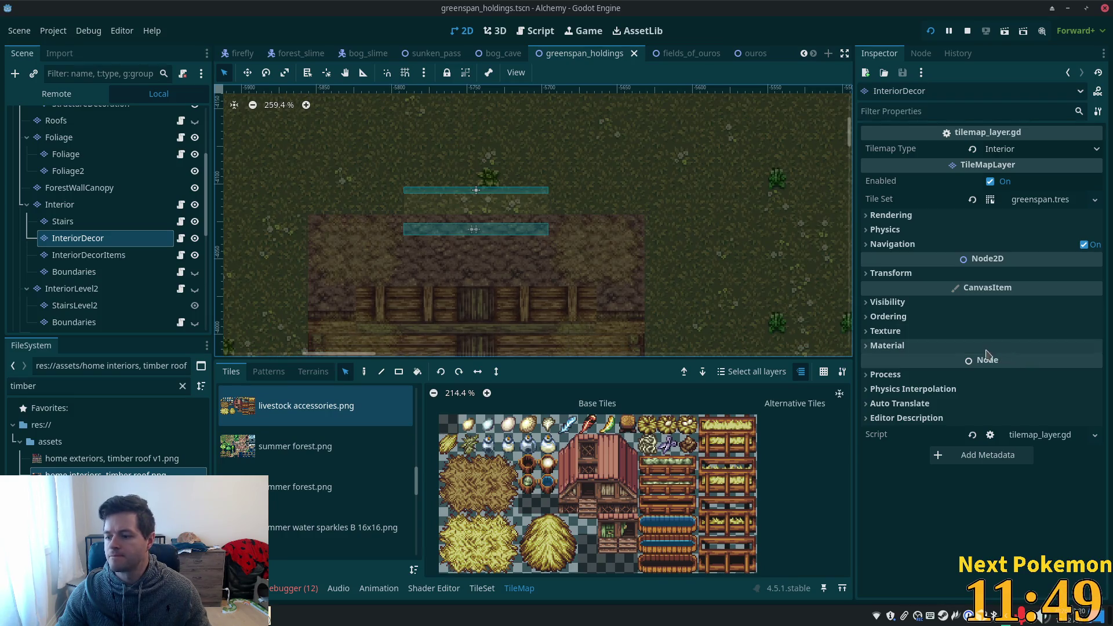
{"action": "mouse_move", "coordinate": [738, 305]}
{"action": "left_mouse_down"}
{"action": "mouse_move", "coordinate": [803, 199]}
{"action": "mouse_move", "coordinate": [798, 208]}
{"action": "left_mouse_up"}
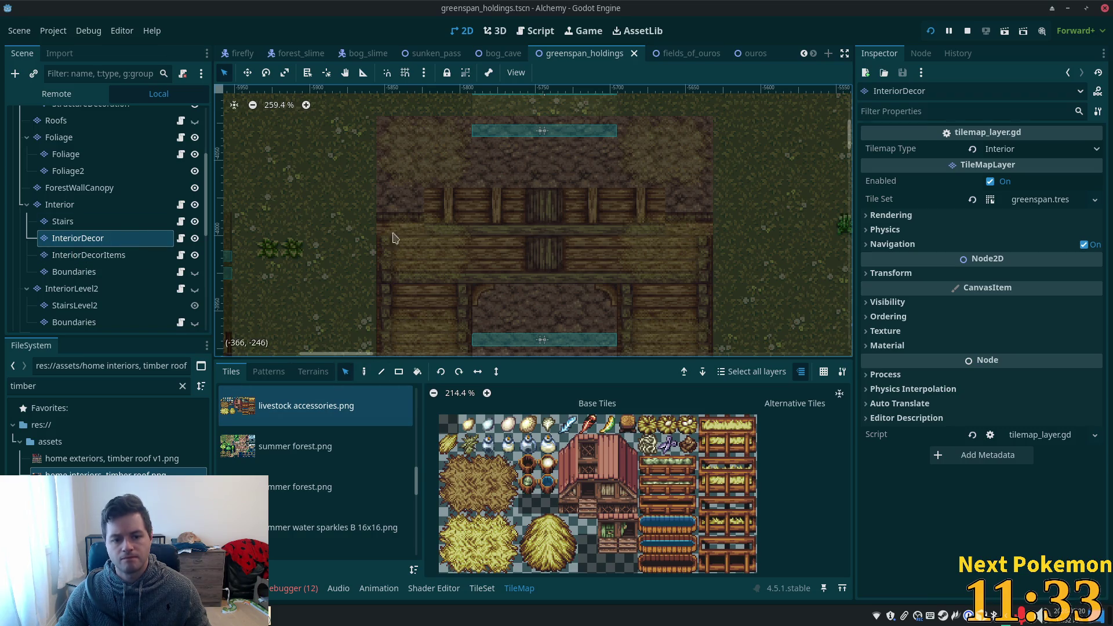
Copy the hay decor cells inside the barn and paste them onto InteriorDecorItems.
{"action": "mouse_move", "coordinate": [355, 133]}
{"action": "left_mouse_down"}
{"action": "mouse_move", "coordinate": [545, 264]}
{"action": "mouse_move", "coordinate": [850, 355]}
{"action": "left_mouse_up"}
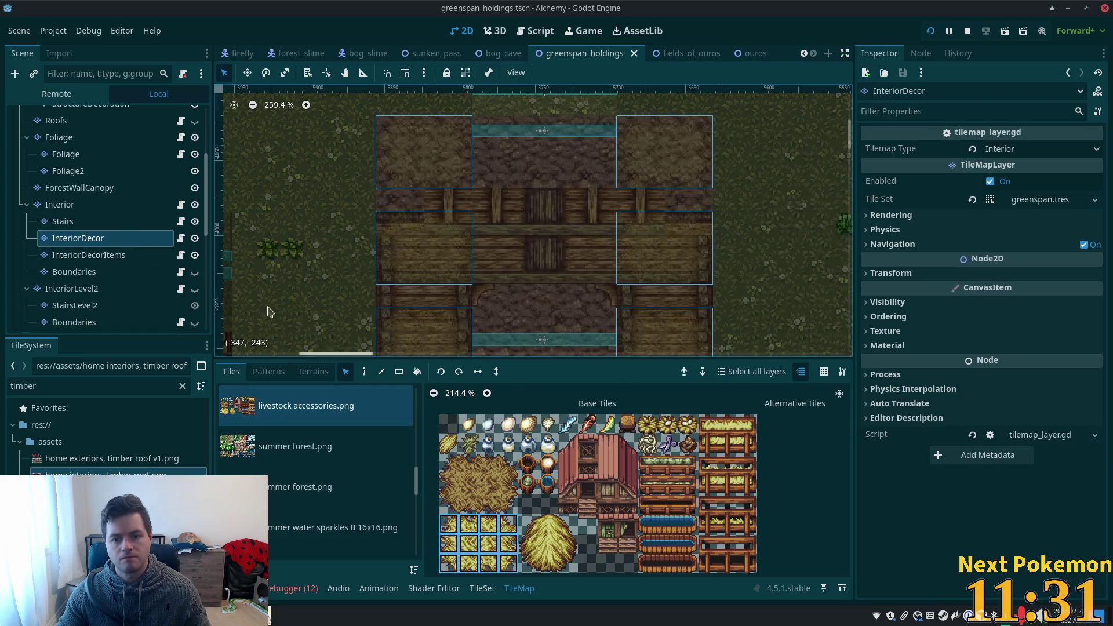
{"action": "key", "text": "ctrl+c"}
{"action": "left_click", "coordinate": [89, 255]}
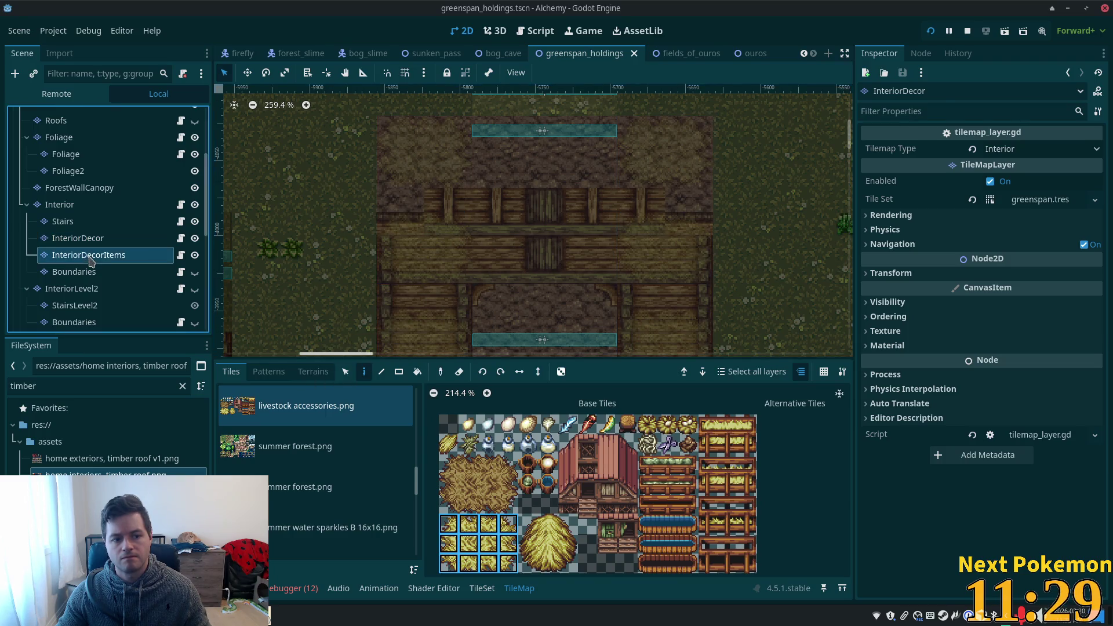
{"action": "key", "text": "ctrl+v"}
{"action": "left_click", "coordinate": [549, 256]}
Back on InteriorDecor, paste again and draw a 21x14 tile rectangle over the barn.
{"action": "left_click", "coordinate": [78, 238]}
{"action": "key", "text": "ctrl+v"}
{"action": "left_click", "coordinate": [399, 372]}
{"action": "left_click_drag", "start_coordinate": [348, 119], "coordinate": [839, 474]}
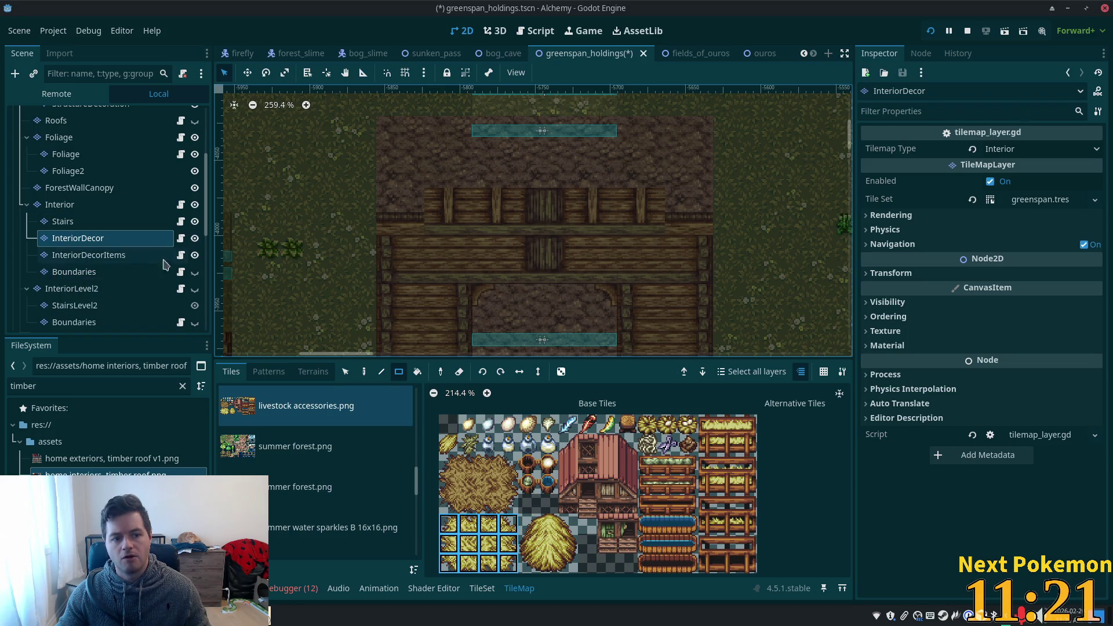
{"action": "left_click", "coordinate": [90, 257]}
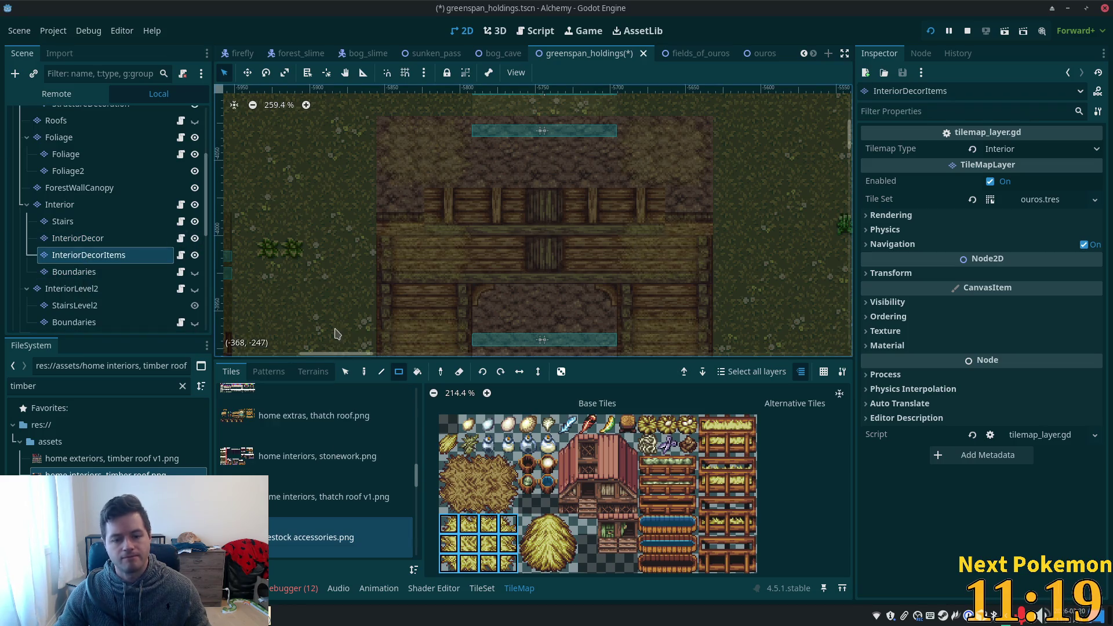
Save the scene and display the 'home interiors, thatch roof v1.png' tile sheet.
{"action": "key", "text": "ctrl+s"}
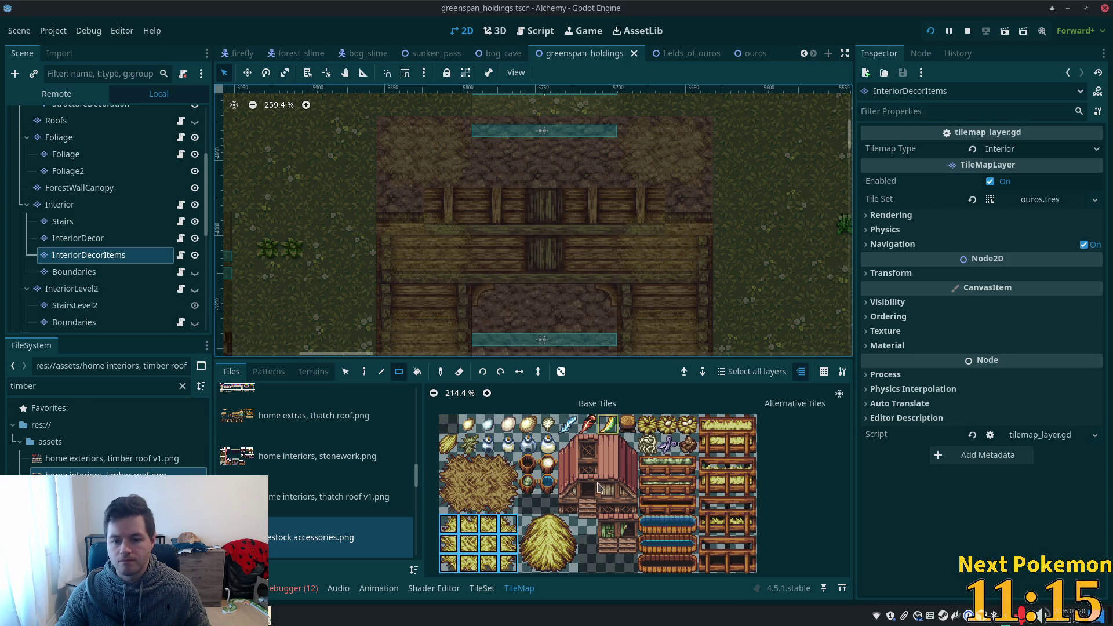
{"action": "left_click", "coordinate": [285, 487]}
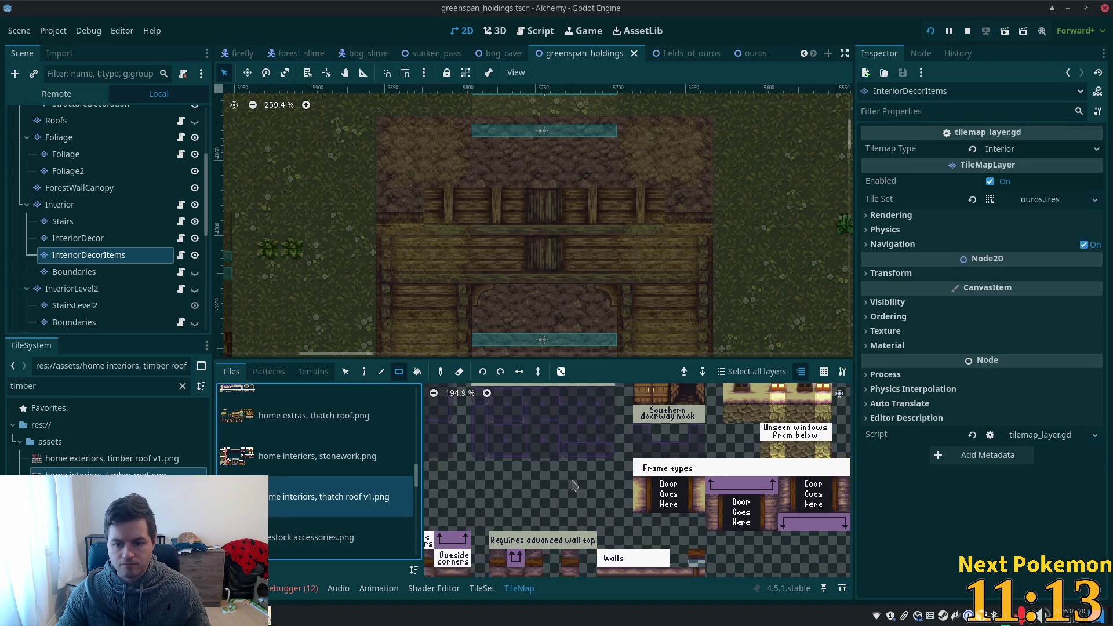
{"action": "scroll", "coordinate": [284, 487], "scroll_direction": "down", "scroll_amount": 1}
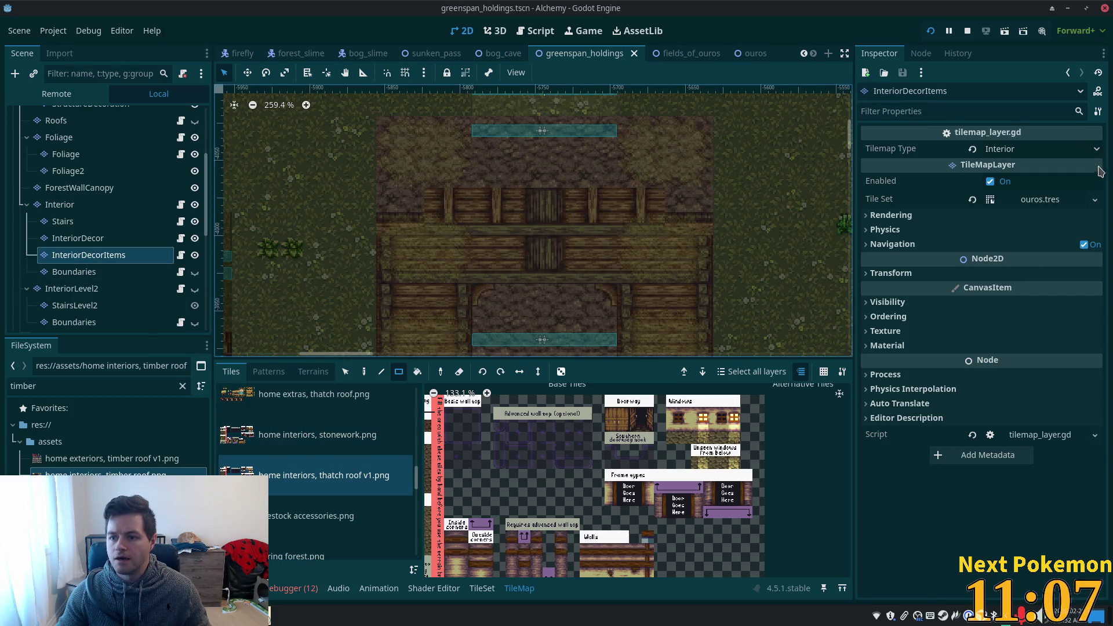
{"action": "left_click", "coordinate": [1098, 200]}
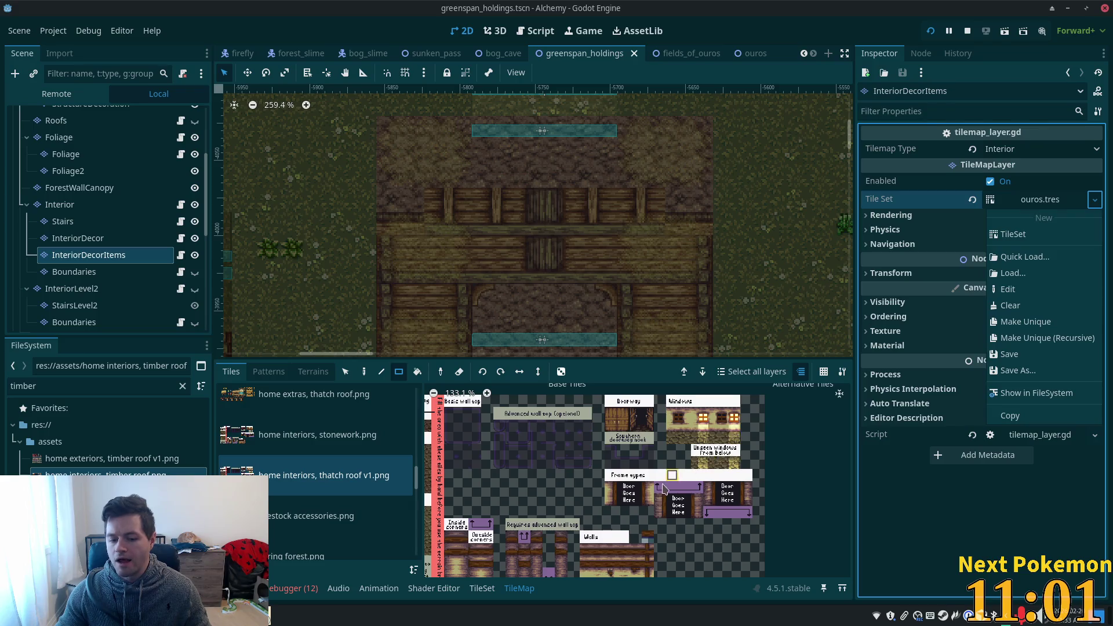
Select the Brightest Floor tiles in the thatch roof atlas.
{"action": "scroll", "coordinate": [748, 506], "scroll_direction": "down", "scroll_amount": 1}
{"action": "scroll", "coordinate": [748, 506], "scroll_direction": "down", "scroll_amount": 1}
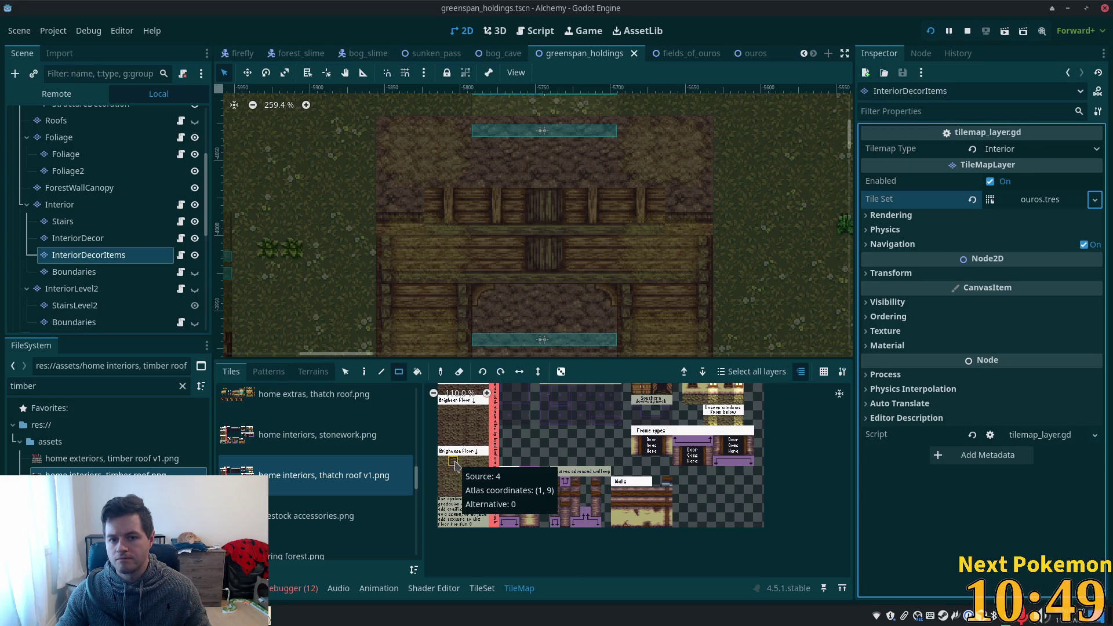
{"action": "left_click_drag", "start_coordinate": [456, 466], "coordinate": [486, 493]}
{"action": "mouse_move", "coordinate": [453, 430]}
{"action": "left_mouse_down"}
{"action": "mouse_move", "coordinate": [466, 475]}
{"action": "mouse_move", "coordinate": [502, 450]}
{"action": "left_mouse_up"}
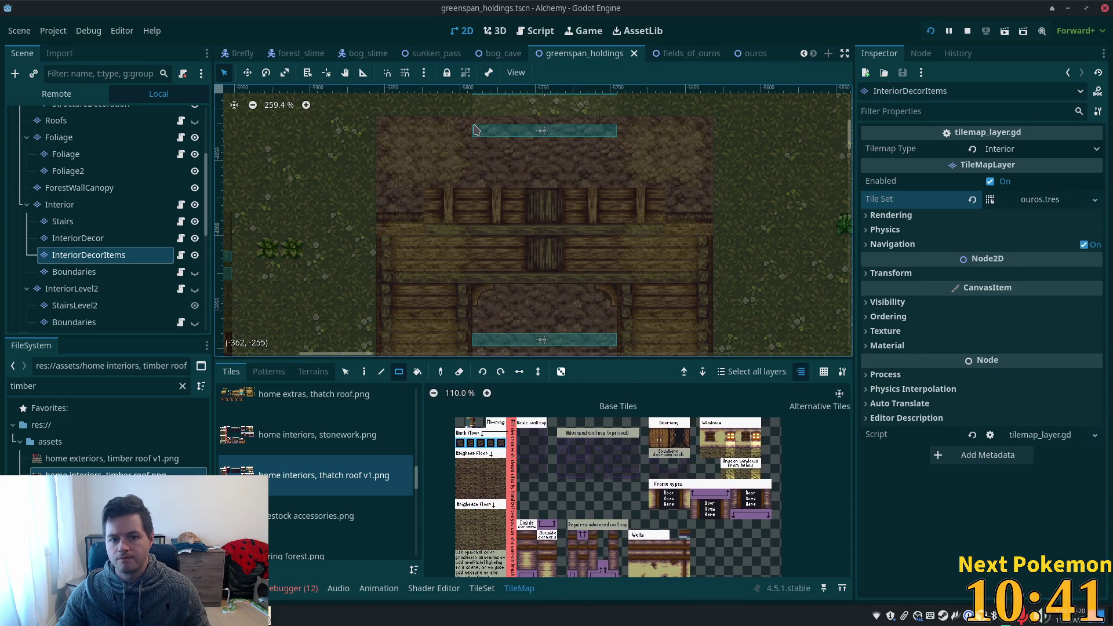
{"action": "left_click", "coordinate": [91, 210]}
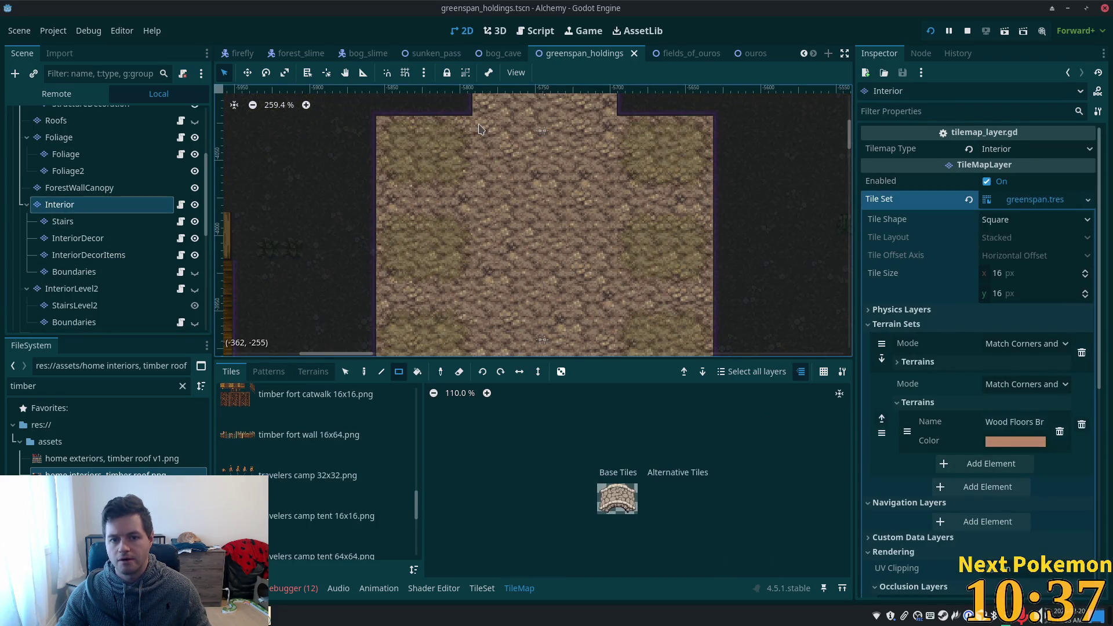
Preview the timber fort wall, fishing objects, home exteriors, livestock accessories and home interiors tile sources.
{"action": "left_click", "coordinate": [314, 435]}
{"action": "scroll", "coordinate": [377, 464], "scroll_direction": "down", "scroll_amount": 2}
{"action": "scroll", "coordinate": [383, 481], "scroll_direction": "down", "scroll_amount": 3}
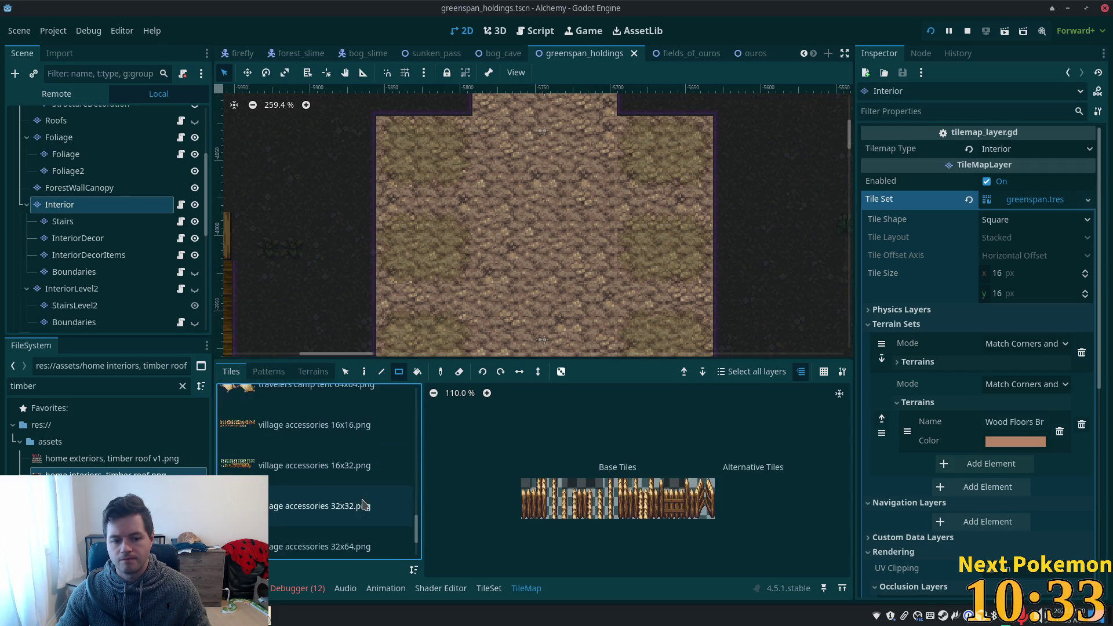
{"action": "left_click_drag", "start_coordinate": [416, 542], "coordinate": [422, 444]}
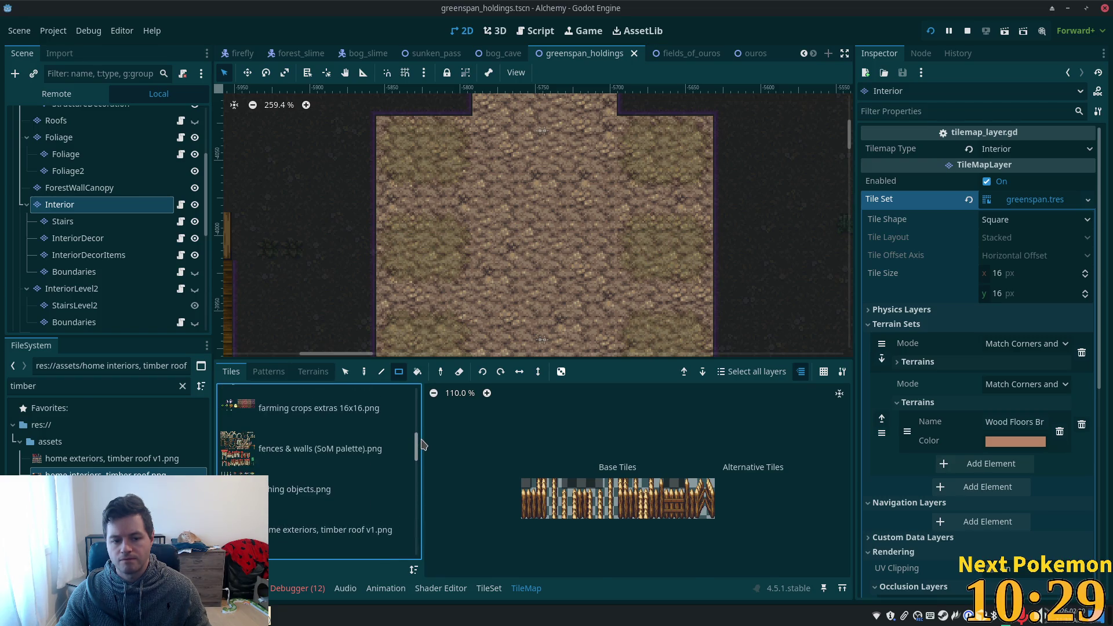
{"action": "left_click", "coordinate": [310, 444]}
{"action": "left_click", "coordinate": [318, 487]}
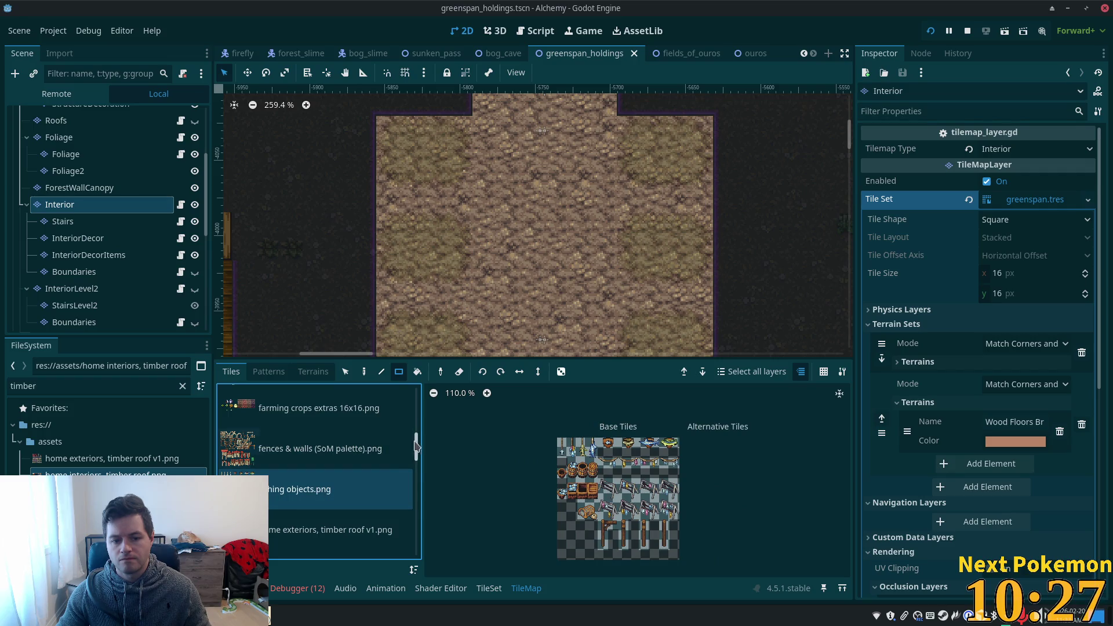
{"action": "left_click", "coordinate": [324, 529]}
{"action": "scroll", "coordinate": [322, 488], "scroll_direction": "down", "scroll_amount": 3}
{"action": "left_click", "coordinate": [323, 488]}
{"action": "left_click", "coordinate": [307, 464]}
{"action": "scroll", "coordinate": [301, 459], "scroll_direction": "down", "scroll_amount": 2}
{"action": "left_click", "coordinate": [297, 448]}
{"action": "left_click", "coordinate": [291, 433]}
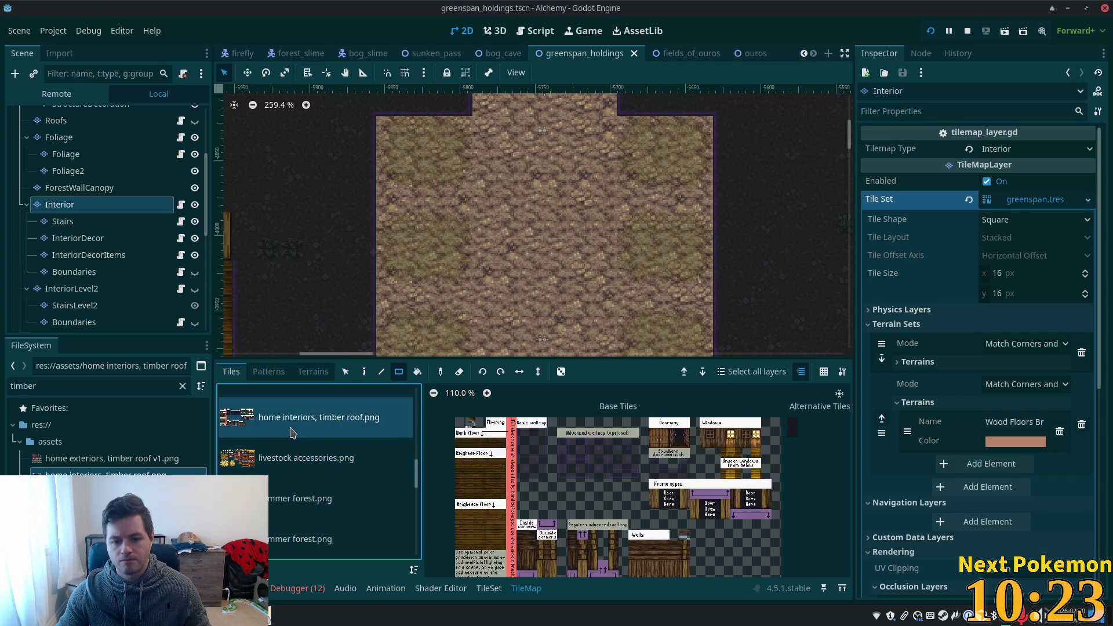
{"action": "scroll", "coordinate": [344, 437], "scroll_direction": "up", "scroll_amount": 6}
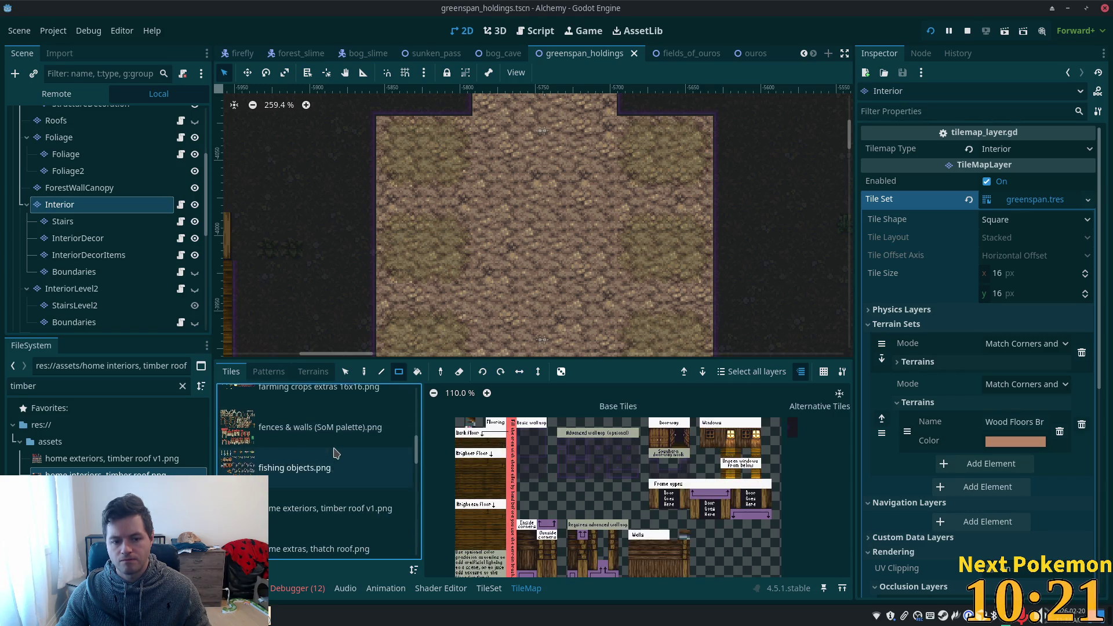
{"action": "scroll", "coordinate": [329, 452], "scroll_direction": "up", "scroll_amount": 3}
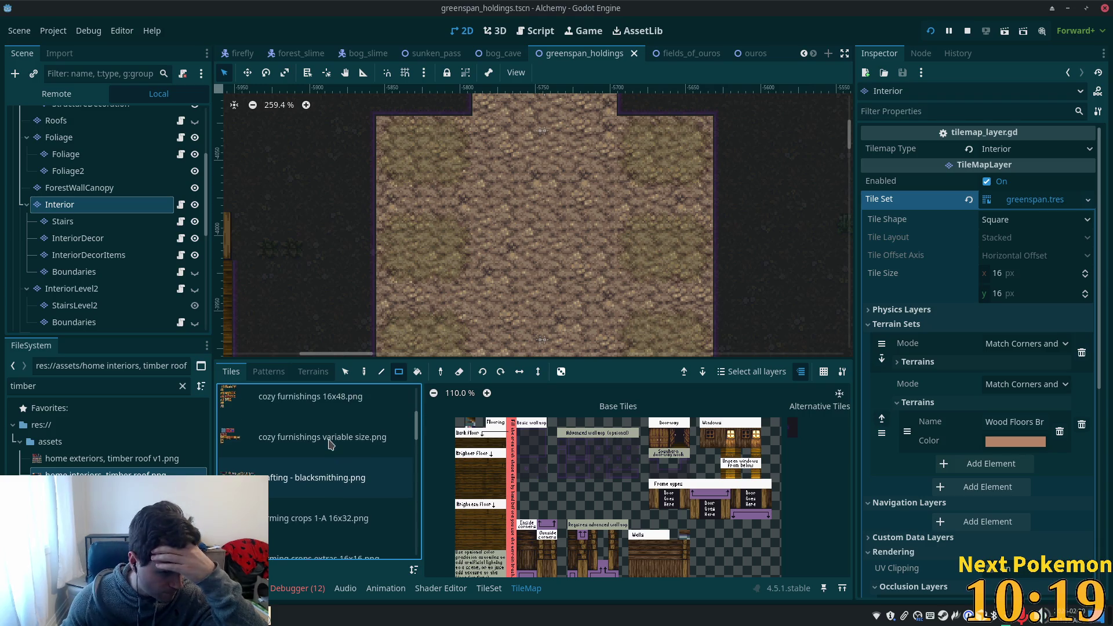
{"action": "scroll", "coordinate": [331, 444], "scroll_direction": "up", "scroll_amount": 3}
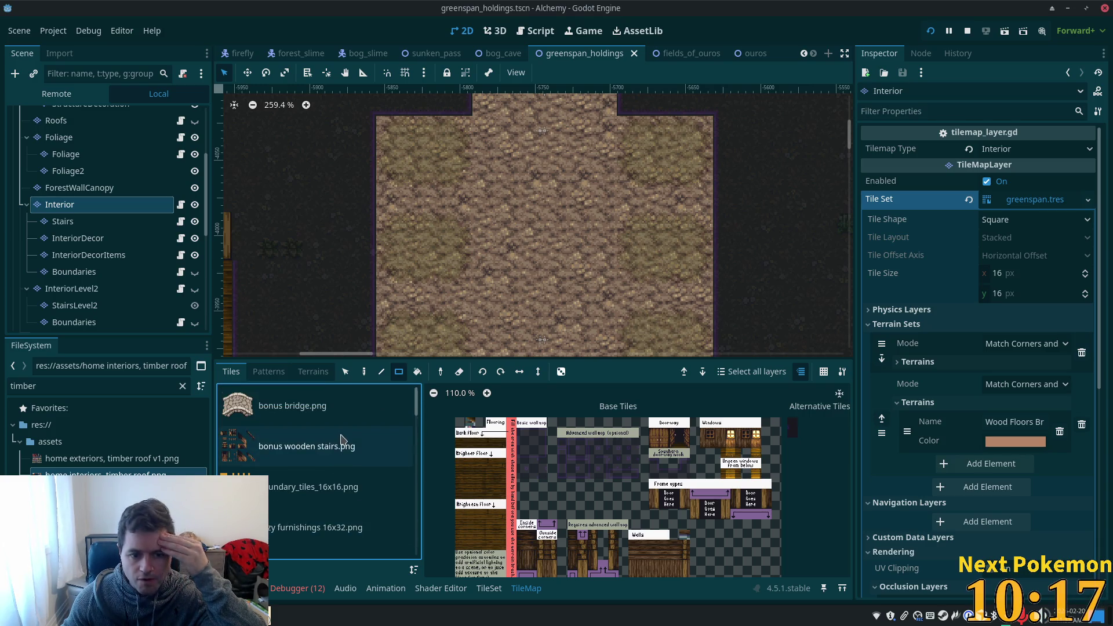
{"action": "left_click_drag", "start_coordinate": [418, 406], "coordinate": [422, 479]}
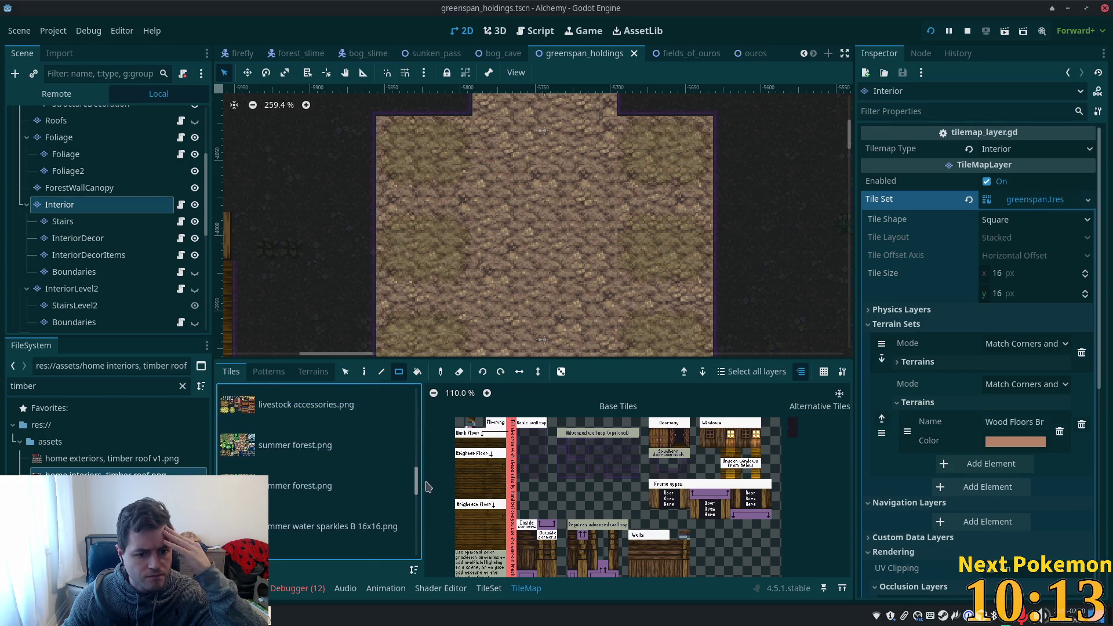
Preview the summer forest, timber fort catwalk, timber fort wall and village accessories tile sheets.
{"action": "left_click", "coordinate": [342, 442]}
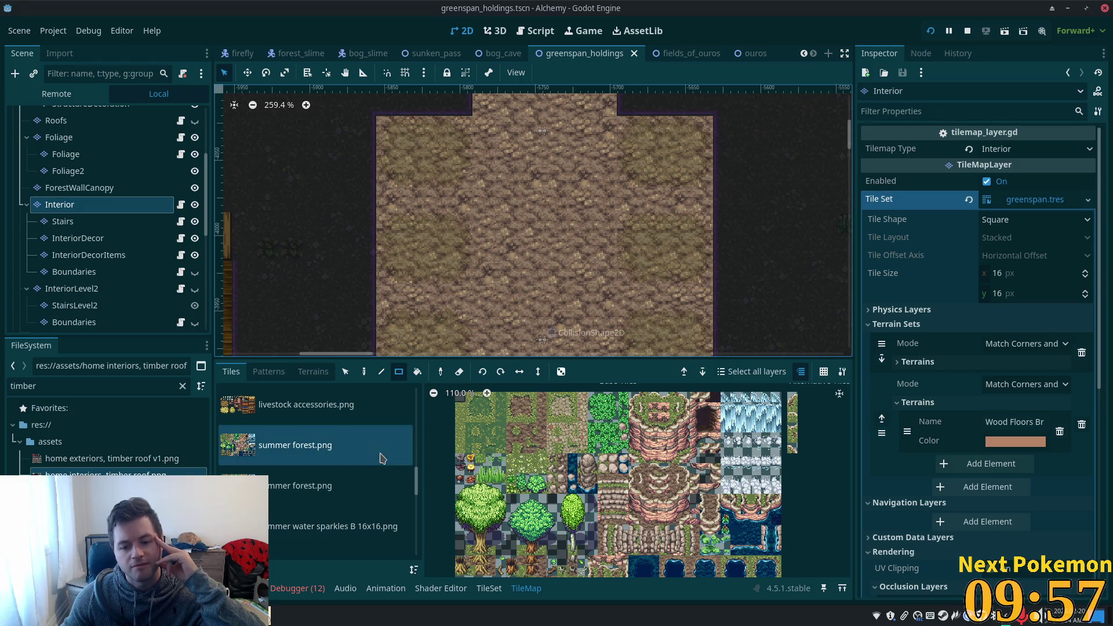
{"action": "scroll", "coordinate": [319, 492], "scroll_direction": "down", "scroll_amount": 2}
{"action": "left_click", "coordinate": [317, 508]}
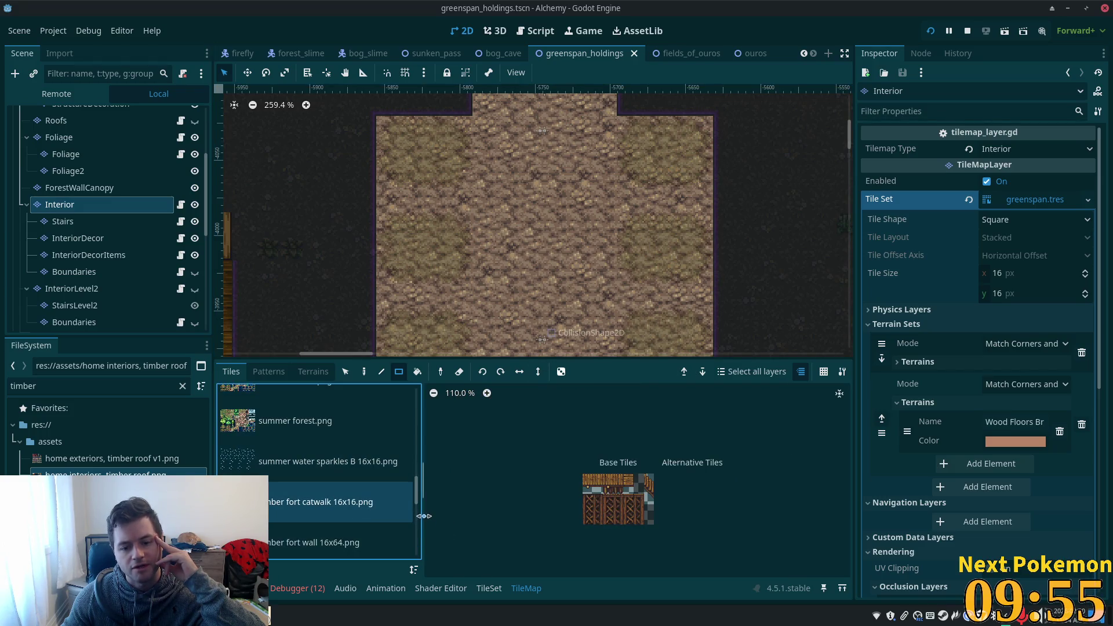
{"action": "left_click", "coordinate": [351, 546]}
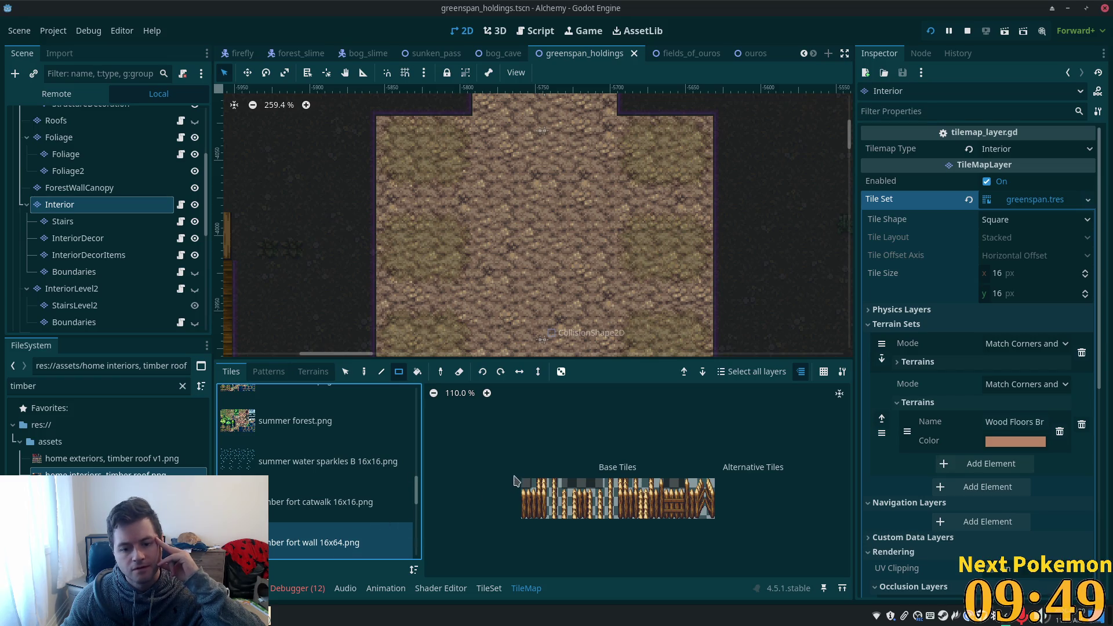
{"action": "scroll", "coordinate": [348, 508], "scroll_direction": "down", "scroll_amount": 5}
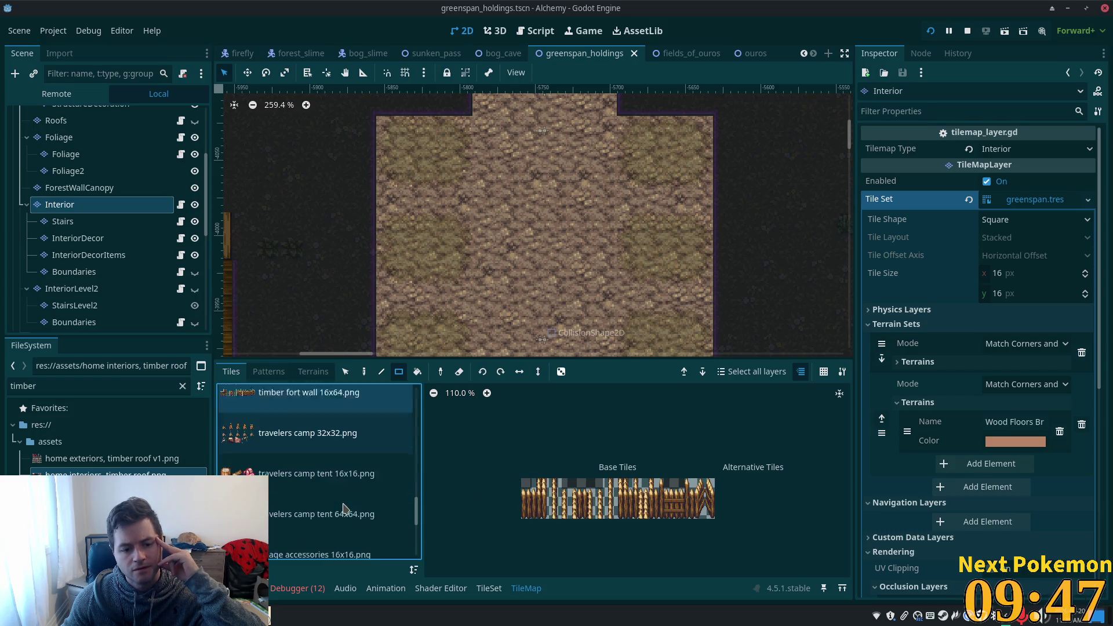
{"action": "scroll", "coordinate": [347, 508], "scroll_direction": "down", "scroll_amount": 3}
{"action": "left_click", "coordinate": [336, 485]}
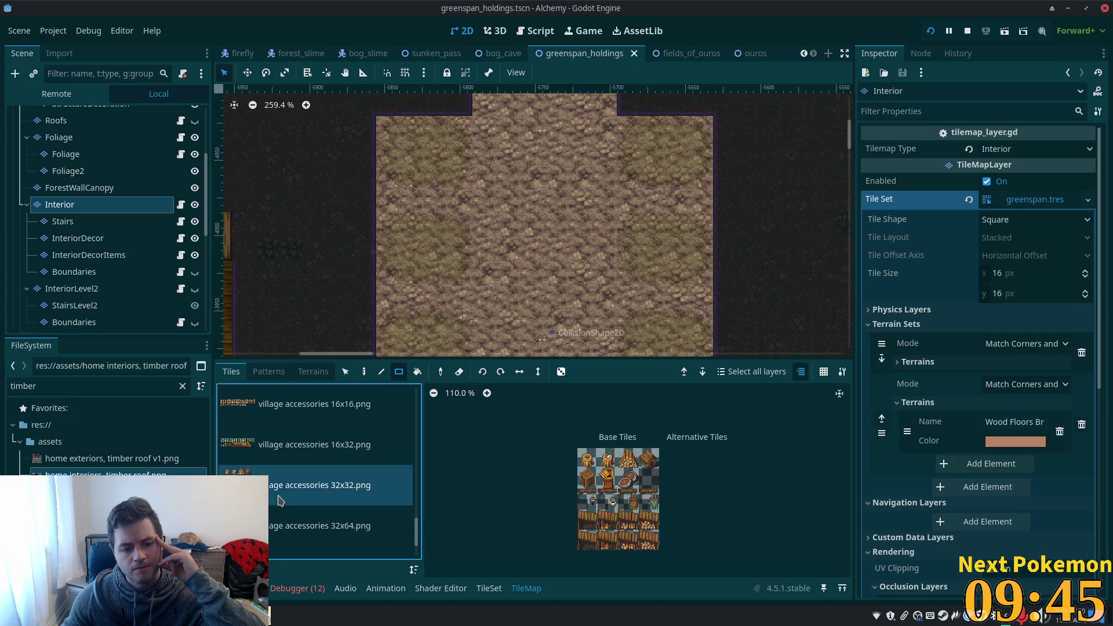
{"action": "scroll", "coordinate": [348, 510], "scroll_direction": "down", "scroll_amount": 2}
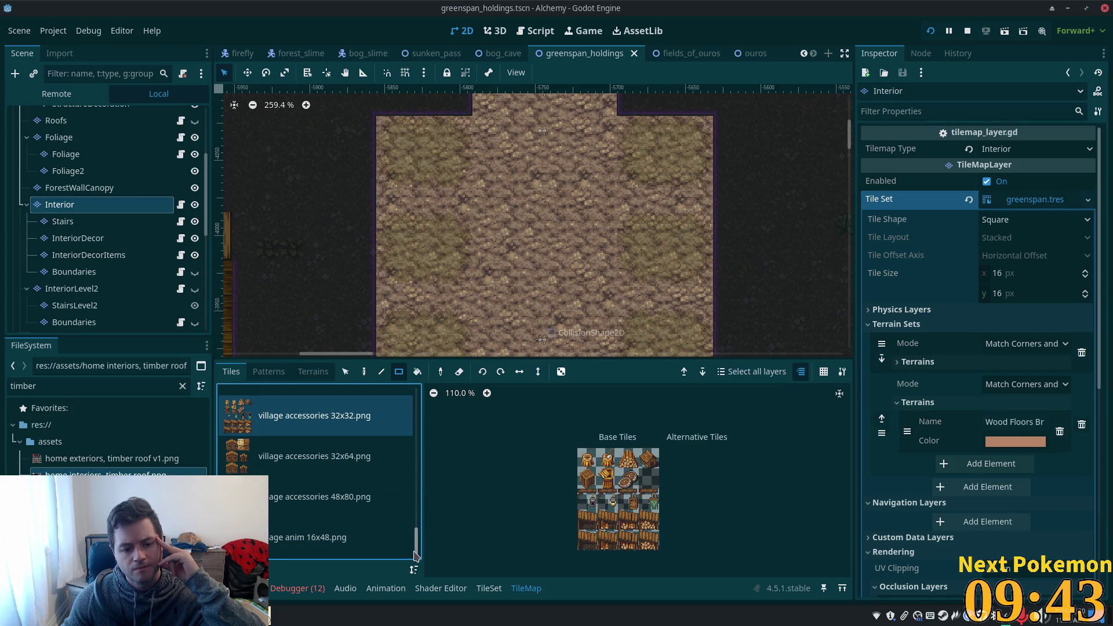
{"action": "left_click", "coordinate": [329, 511]}
Show the bonus wooden stairs tiles, then the fences & walls (SoM palette) sheet.
{"action": "left_click_drag", "start_coordinate": [417, 545], "coordinate": [438, 374]}
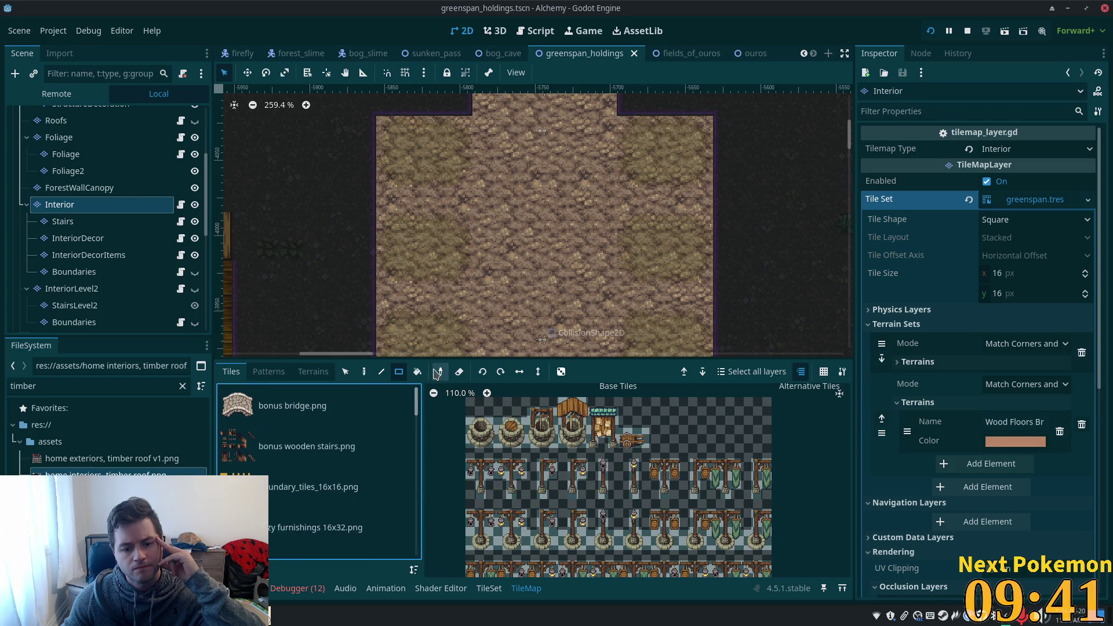
{"action": "left_click", "coordinate": [307, 446]}
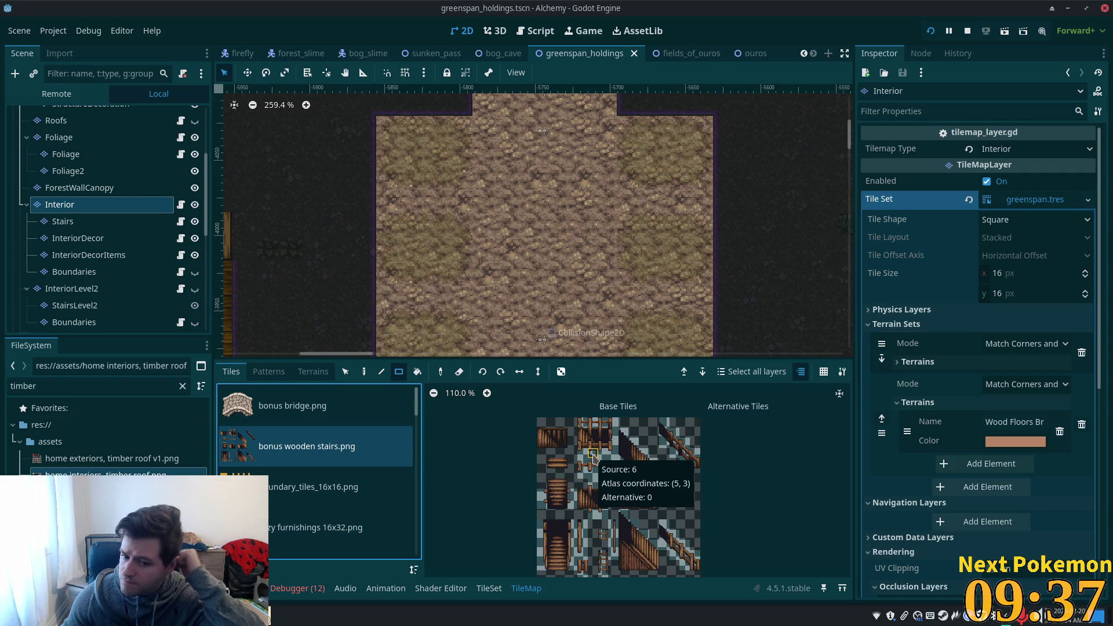
{"action": "scroll", "coordinate": [408, 462], "scroll_direction": "down", "scroll_amount": 5}
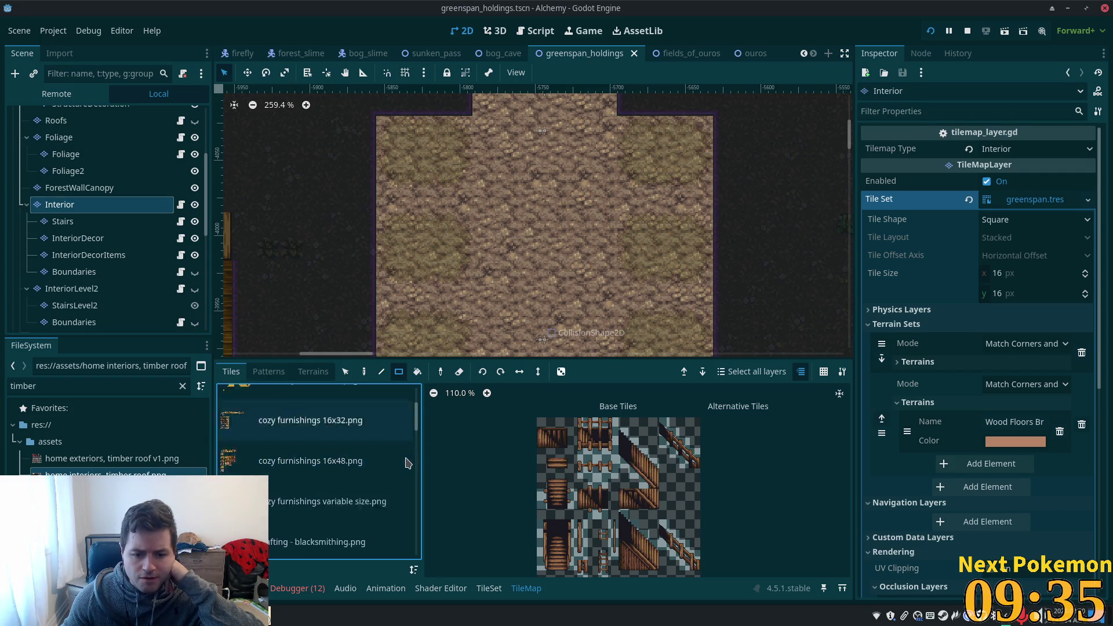
{"action": "scroll", "coordinate": [407, 463], "scroll_direction": "down", "scroll_amount": 3}
{"action": "left_click", "coordinate": [367, 470]}
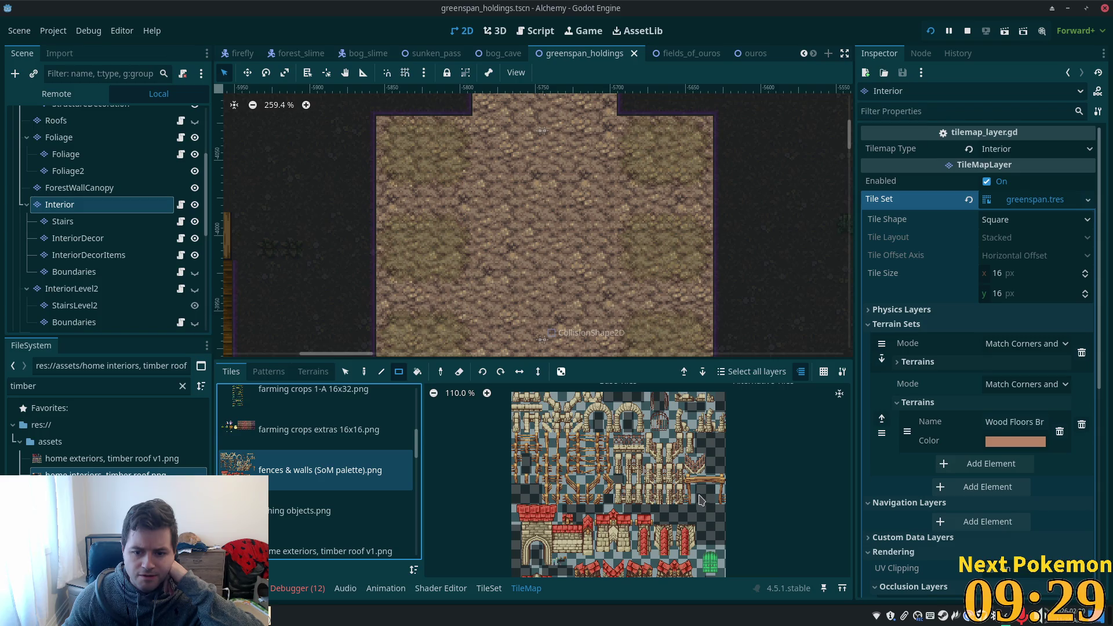
Pick a single wooden tile from the fences & walls atlas as the Paint brush, test-paint it, then undo.
{"action": "left_click", "coordinate": [548, 439]}
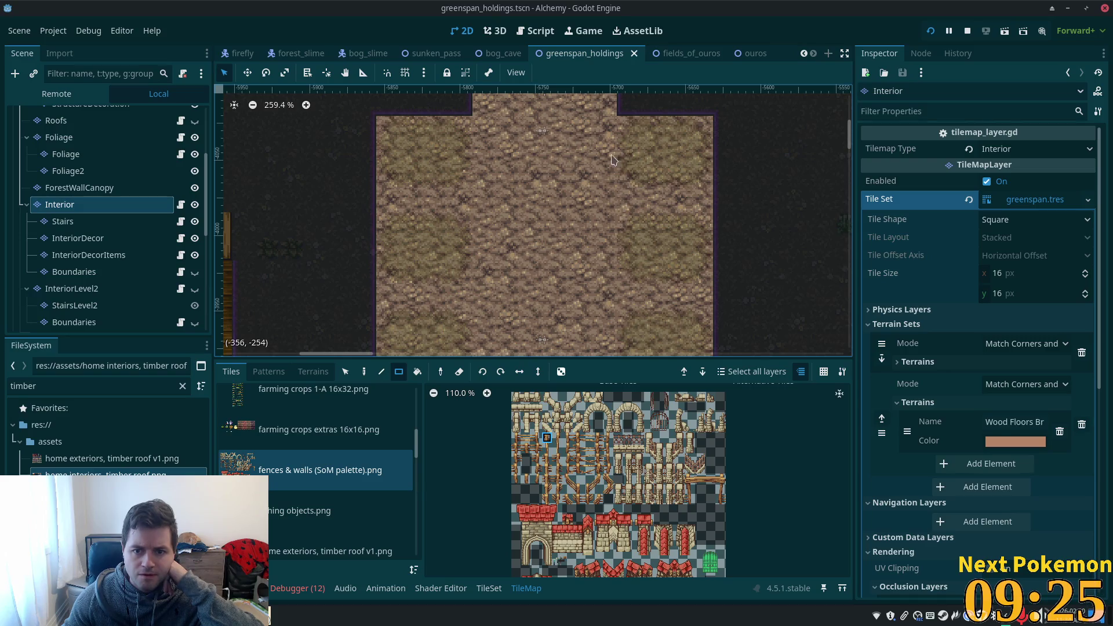
{"action": "left_click", "coordinate": [364, 372]}
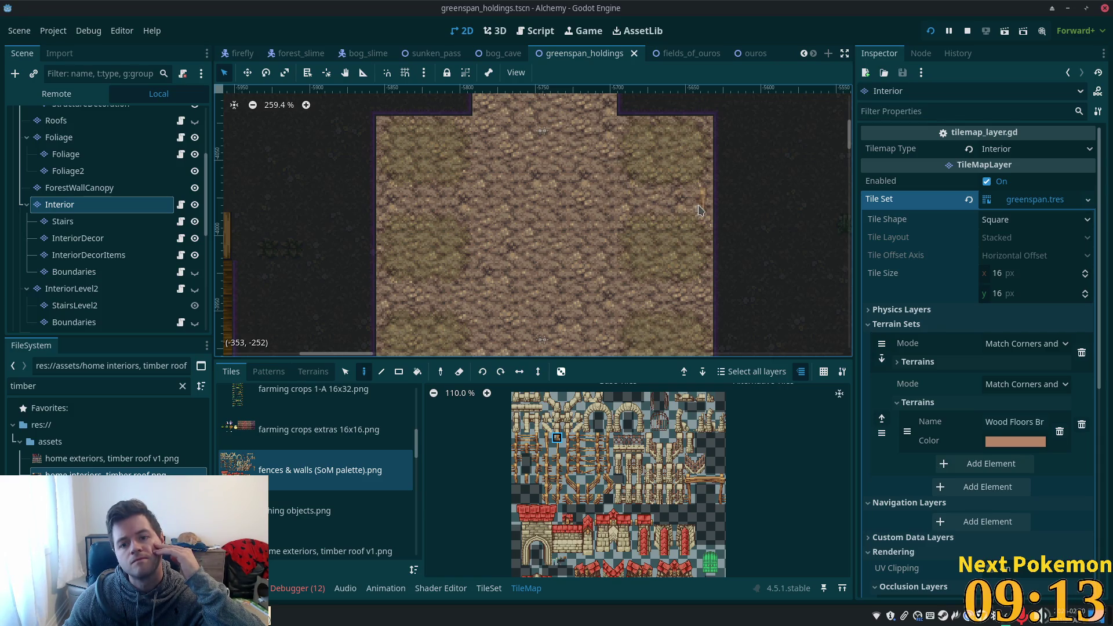
{"action": "left_click_drag", "start_coordinate": [578, 438], "coordinate": [588, 438]}
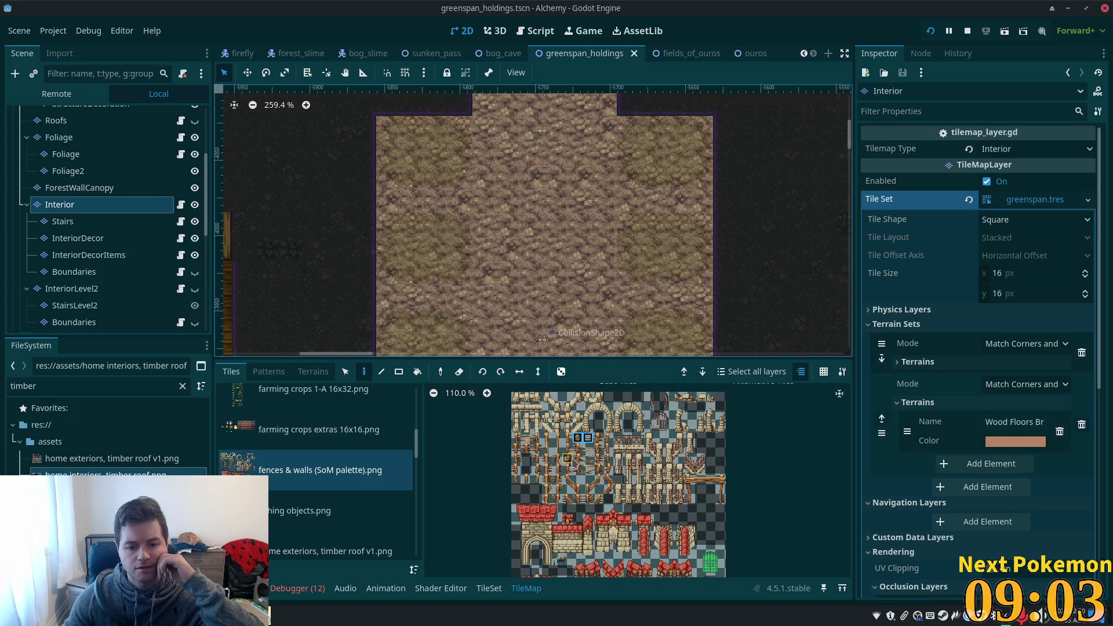
{"action": "scroll", "coordinate": [566, 455], "scroll_direction": "up", "scroll_amount": 3}
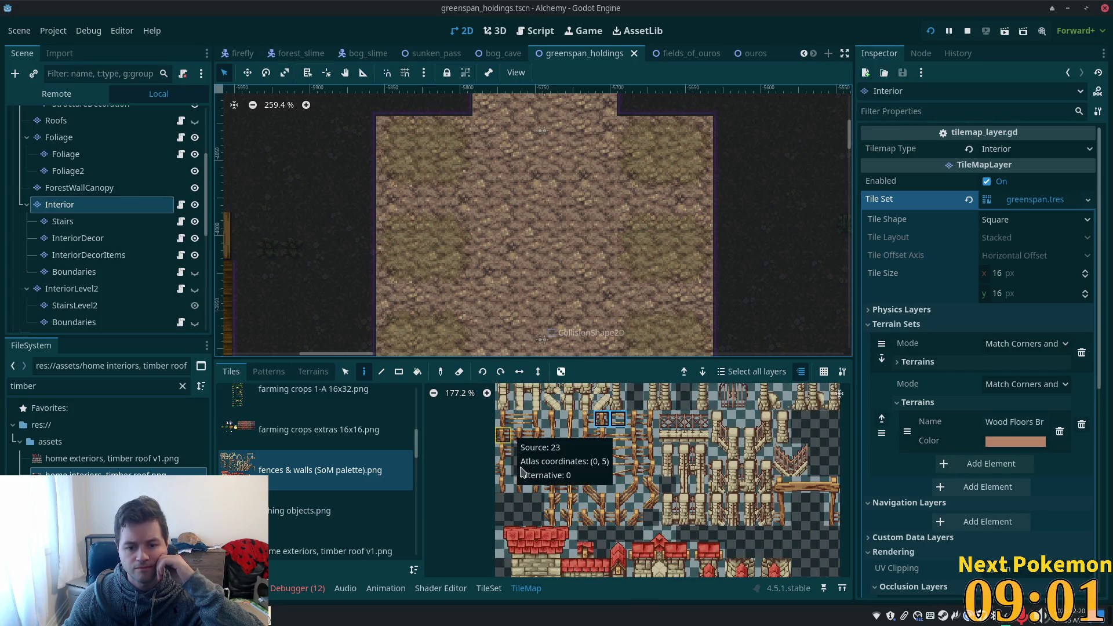
{"action": "left_click", "coordinate": [501, 455]}
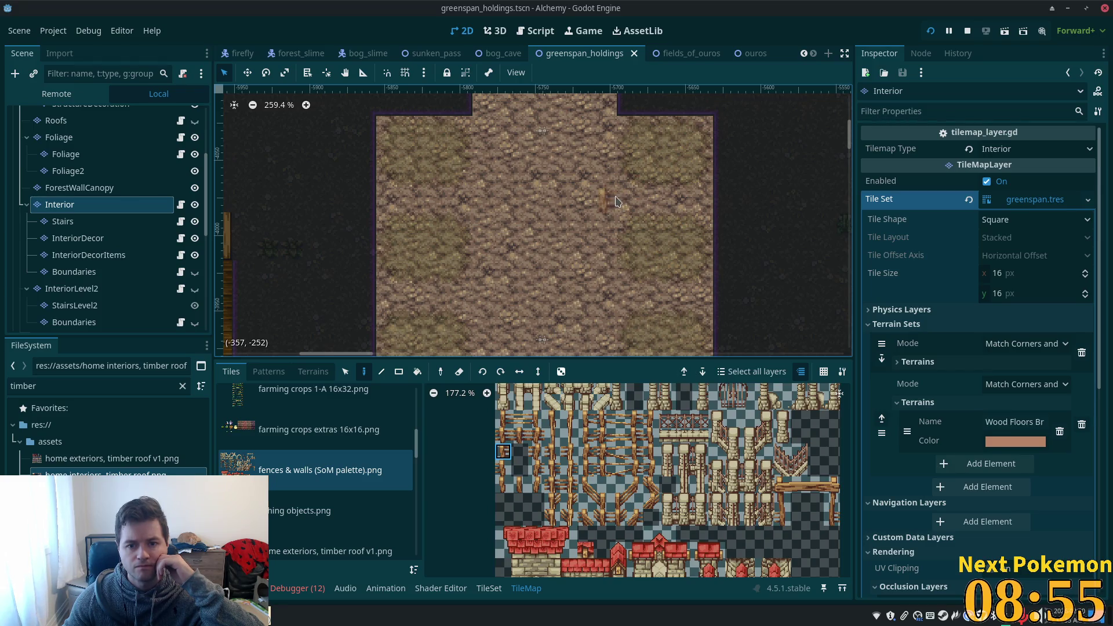
{"action": "left_click", "coordinate": [626, 202]}
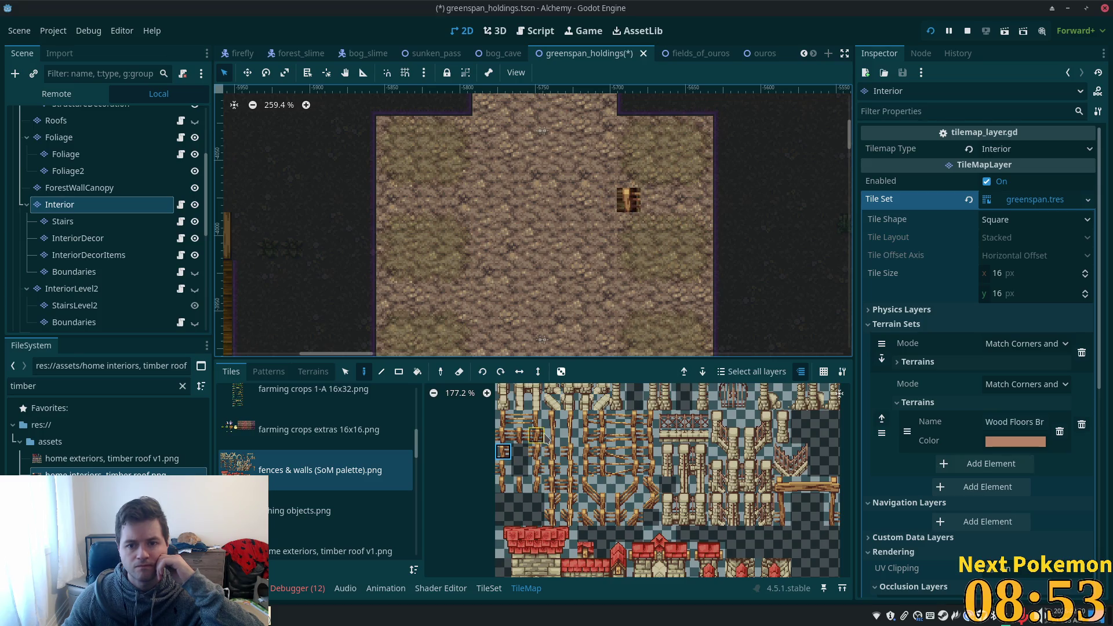
{"action": "key", "text": "ctrl+z"}
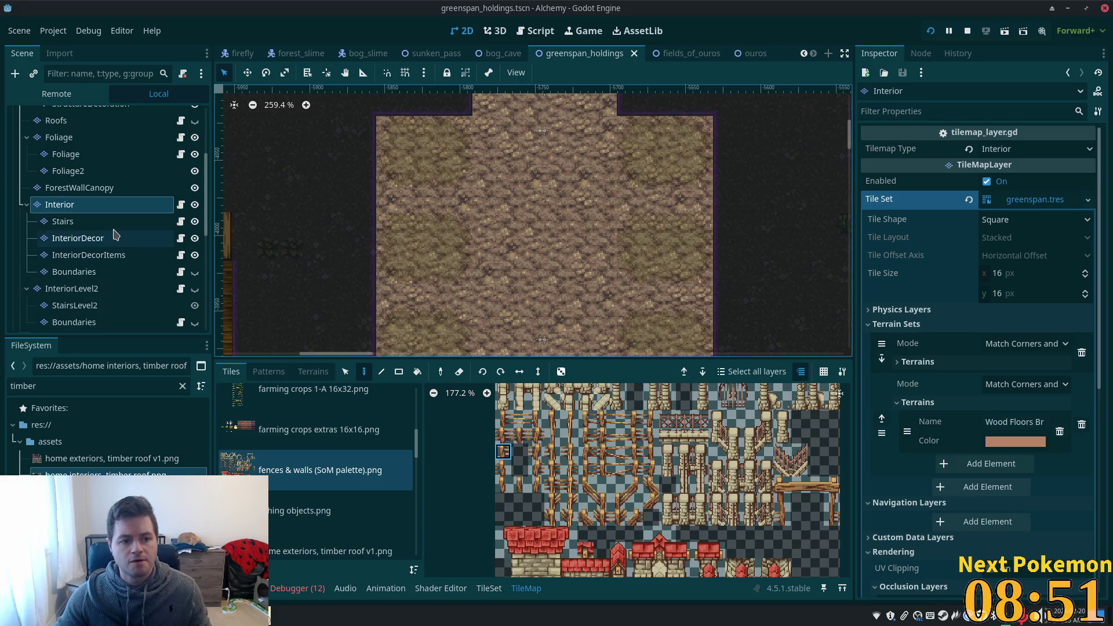
Try several atlas tiles while switching between InteriorDecor, Stairs and Interior layers, ending on InteriorDecor.
{"action": "left_click", "coordinate": [108, 238]}
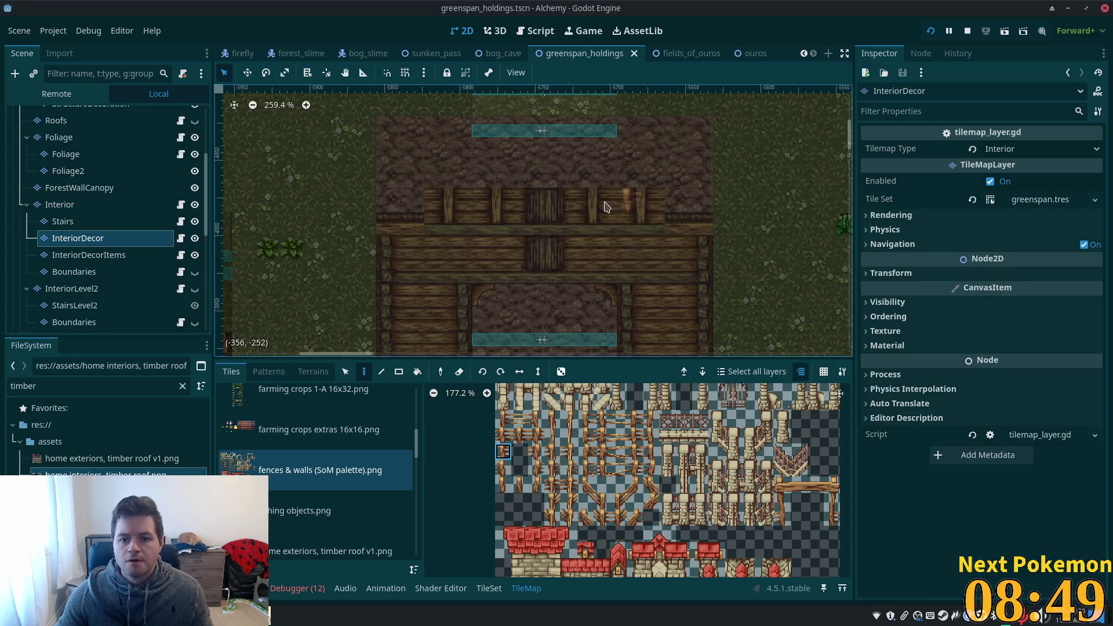
{"action": "left_click", "coordinate": [655, 208]}
{"action": "left_click", "coordinate": [694, 208], "text": "ctrl"}
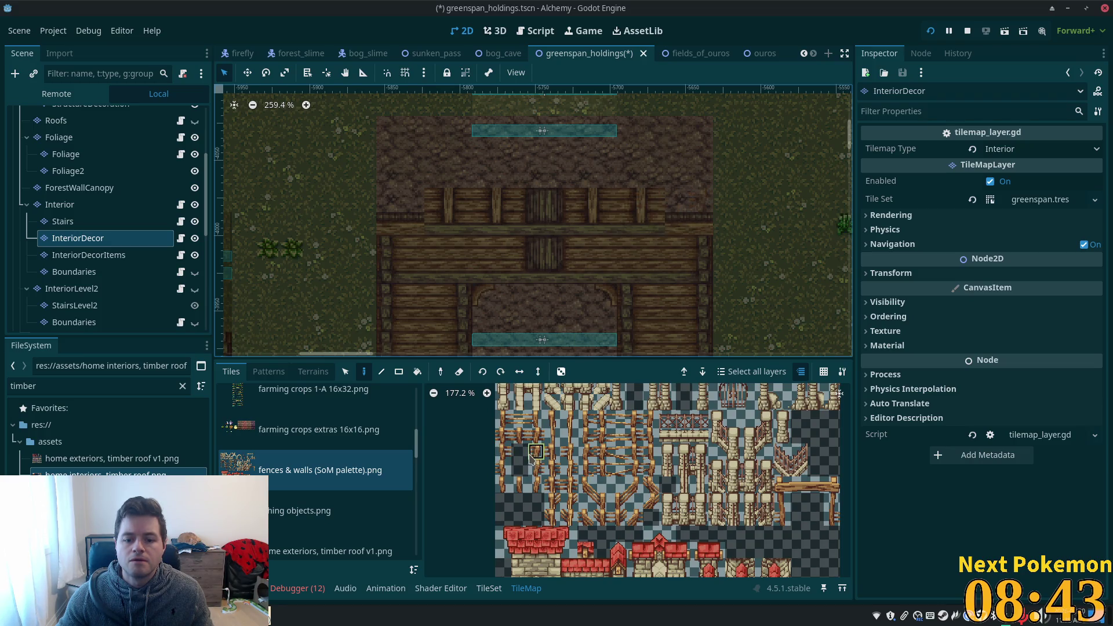
{"action": "left_click", "coordinate": [521, 439]}
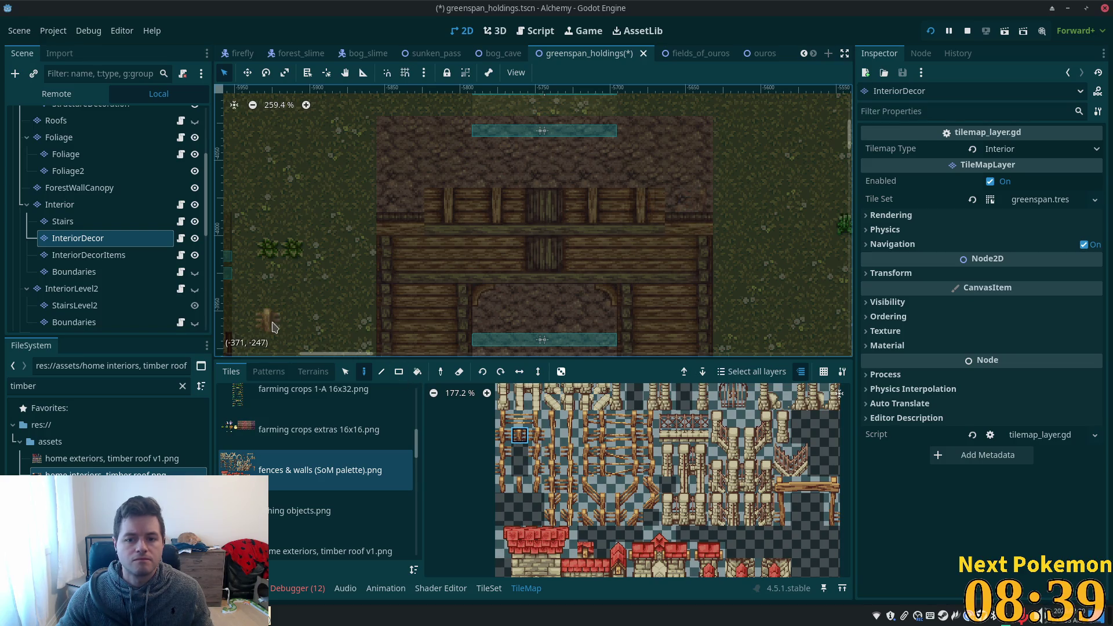
{"action": "left_click", "coordinate": [110, 221]}
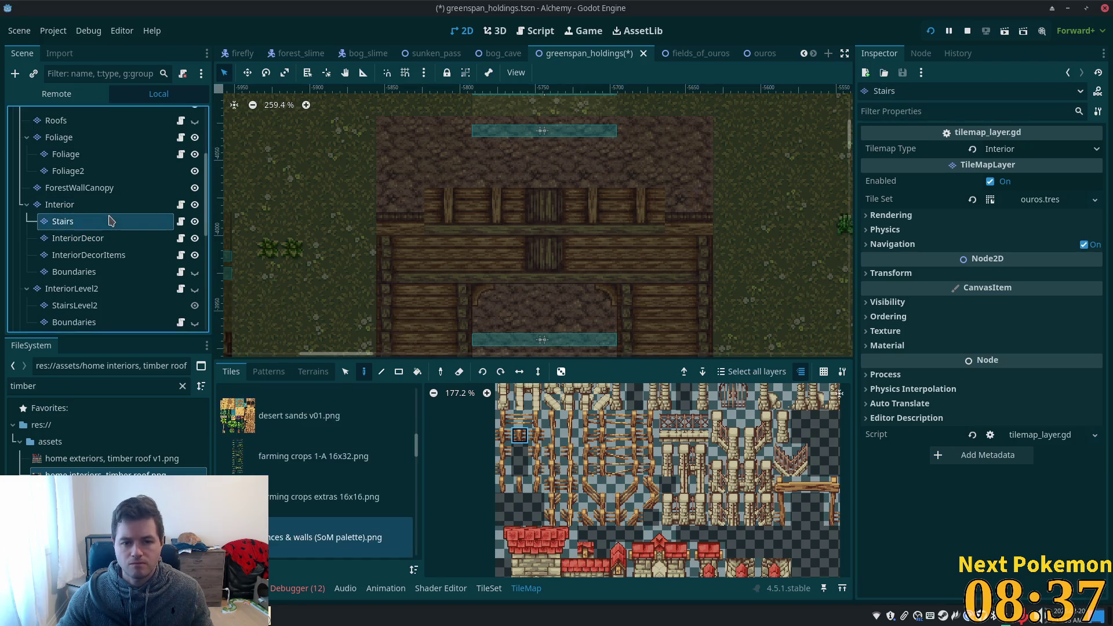
{"action": "left_click", "coordinate": [106, 207]}
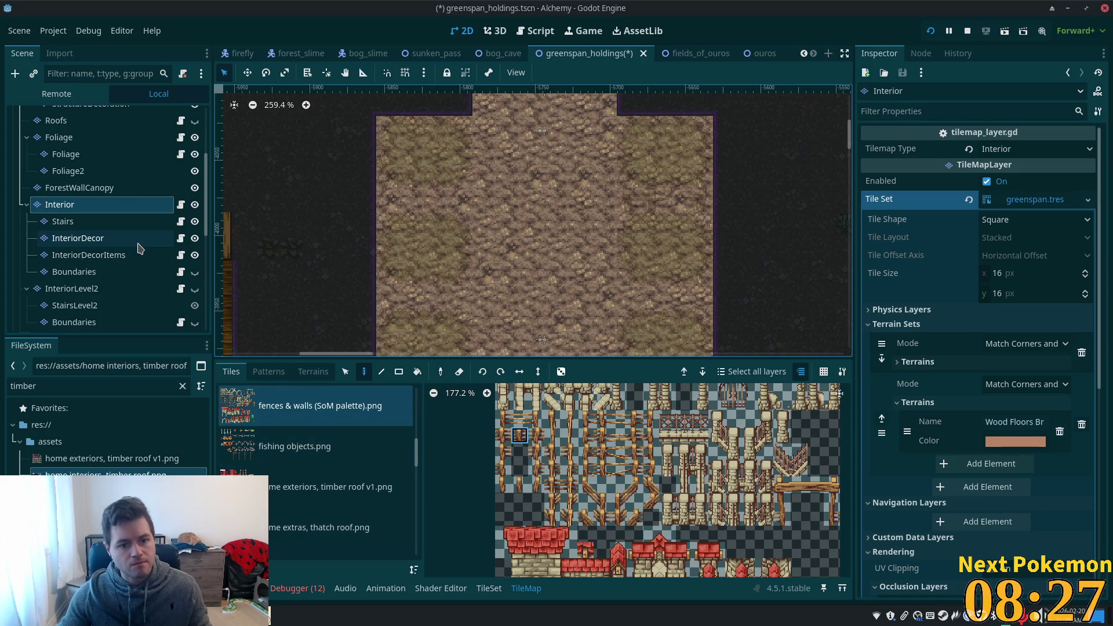
{"action": "left_click", "coordinate": [104, 239]}
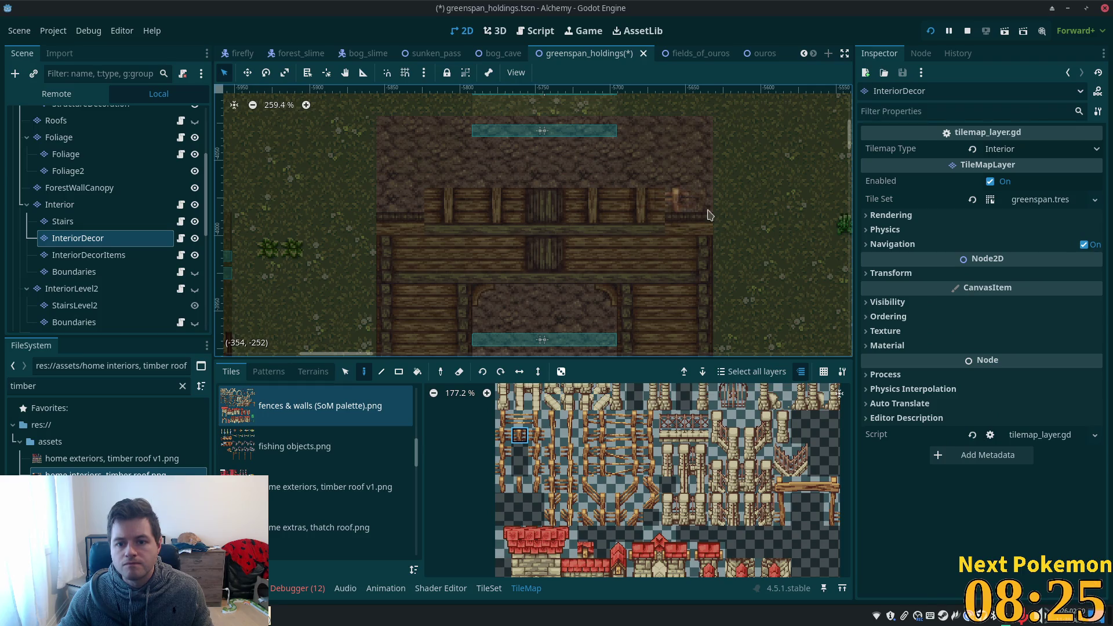
Box-select the three fence tiles beside the wall top and move them lower in the room.
{"action": "left_click", "coordinate": [345, 374]}
{"action": "left_click_drag", "start_coordinate": [622, 203], "coordinate": [707, 208]}
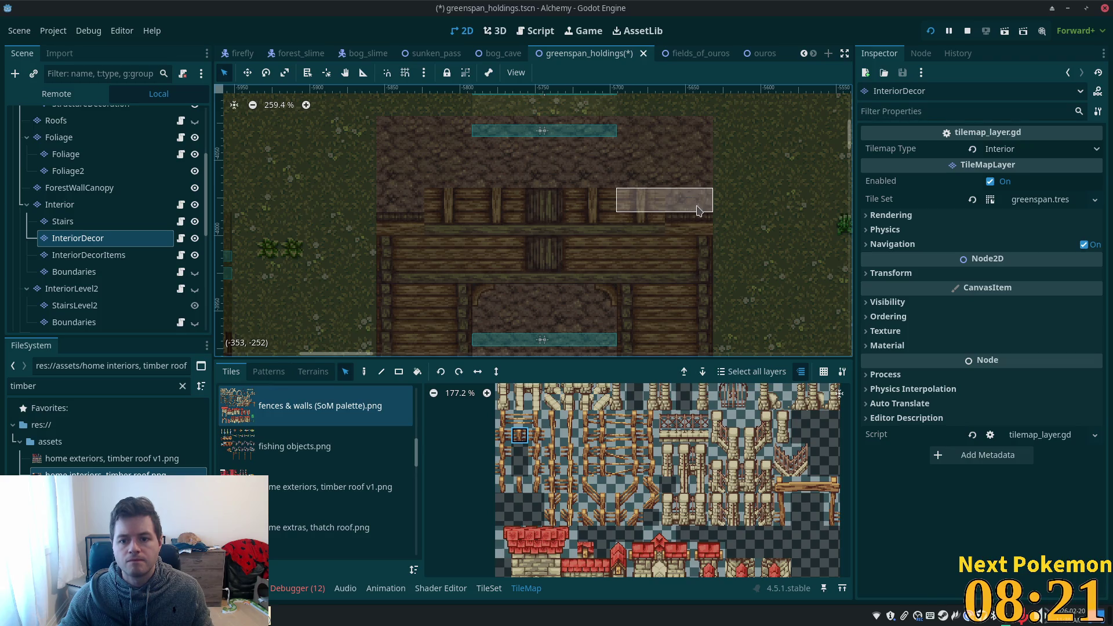
{"action": "key", "text": "d"}
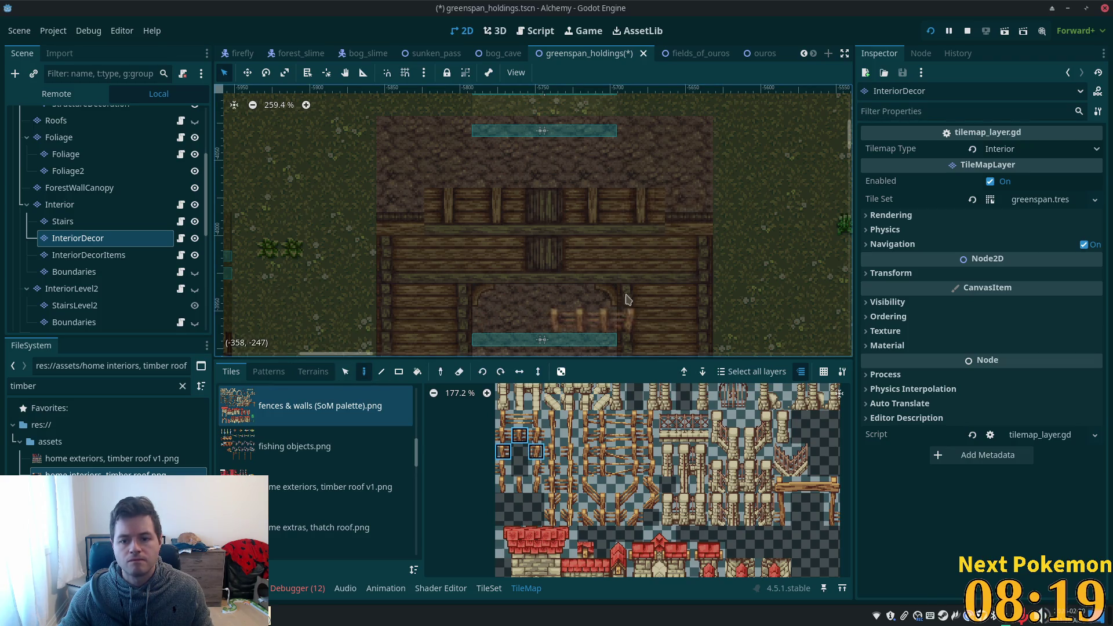
{"action": "left_click_drag", "start_coordinate": [685, 246], "coordinate": [629, 157]}
{"action": "scroll", "coordinate": [152, 185], "scroll_direction": "up", "scroll_amount": 3}
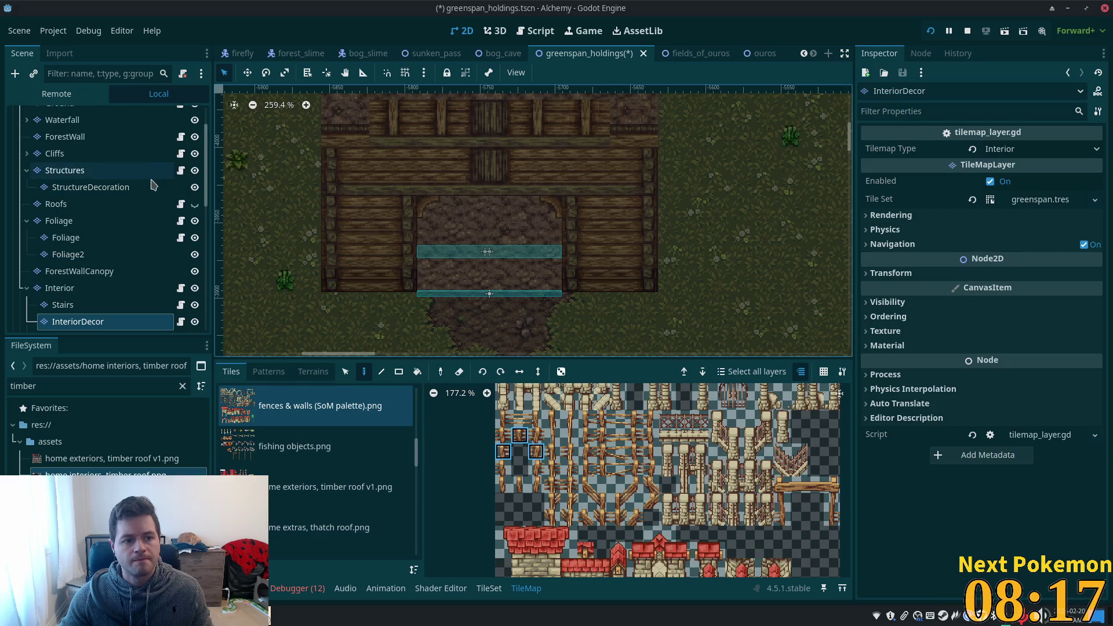
Hide the Structures layer and inspect the Interior, Stairs, InteriorDecor and InteriorDecorItems layers.
{"action": "left_click", "coordinate": [195, 170]}
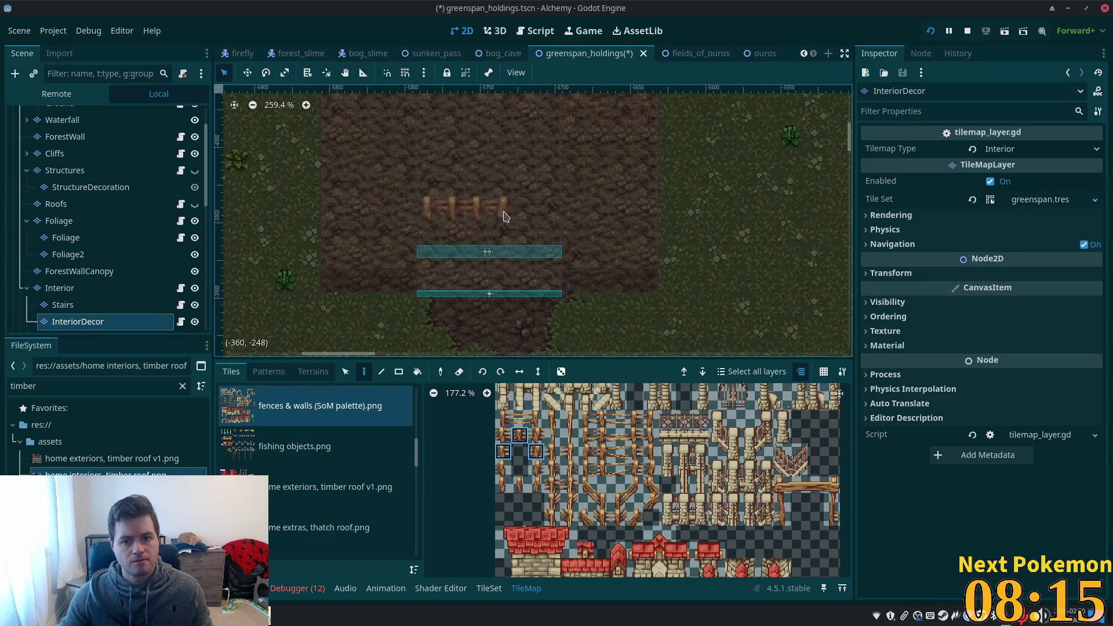
{"action": "scroll", "coordinate": [478, 291], "scroll_direction": "up", "scroll_amount": 3}
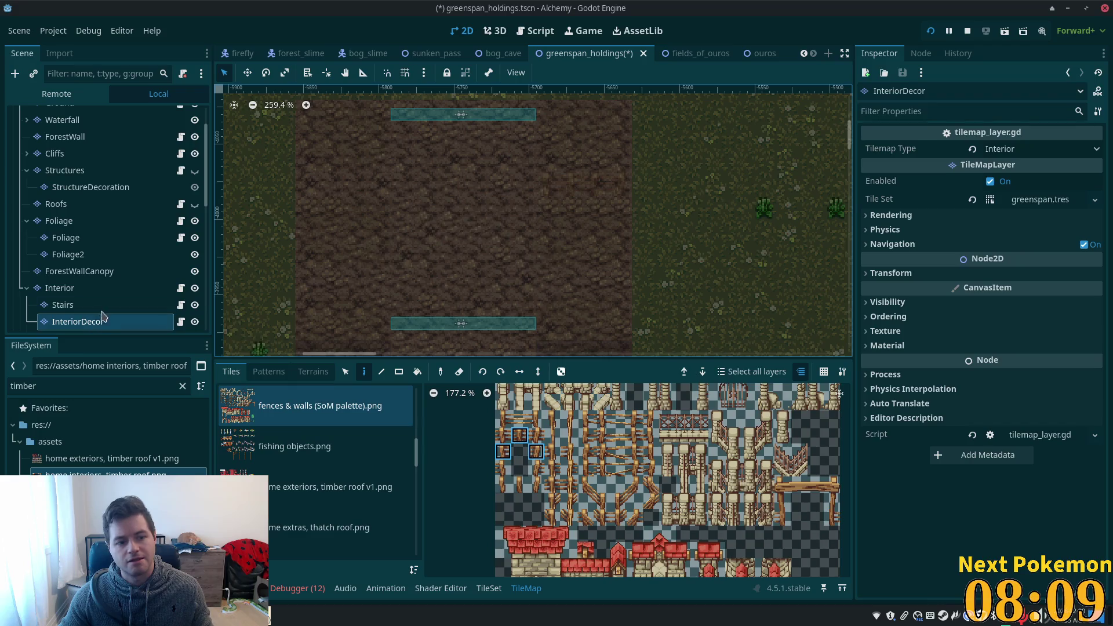
{"action": "left_click", "coordinate": [64, 289]}
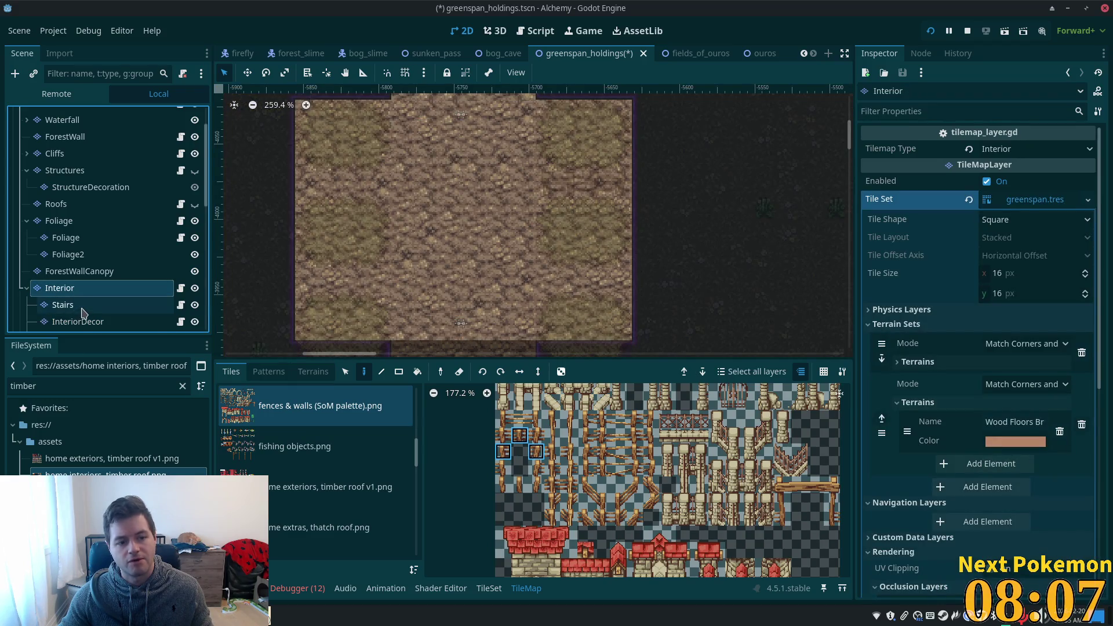
{"action": "left_click", "coordinate": [79, 307]}
{"action": "left_click", "coordinate": [78, 325]}
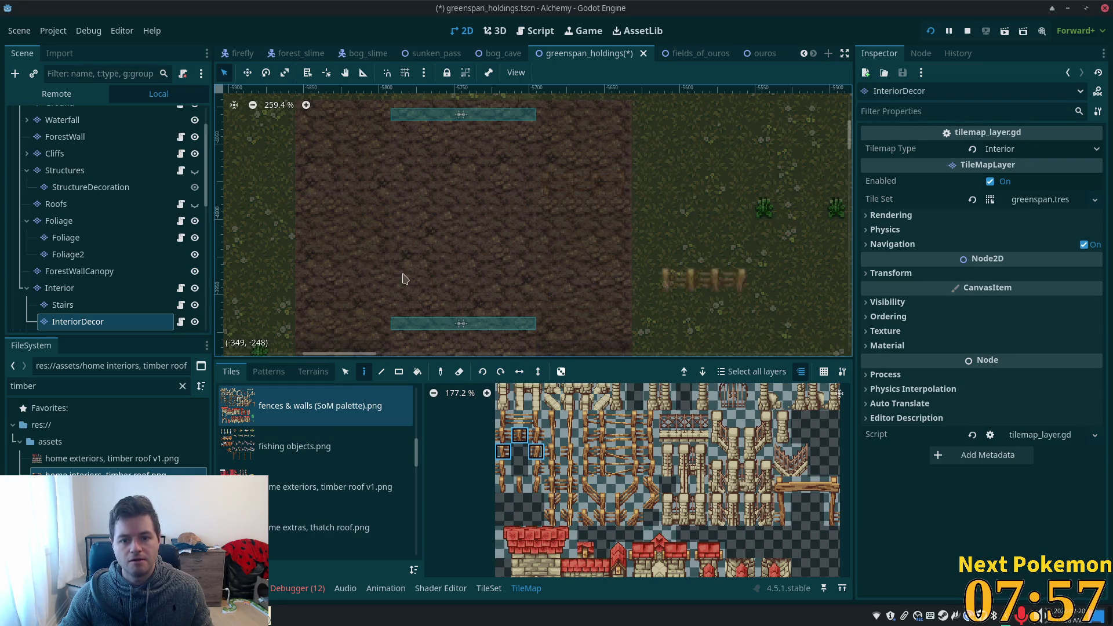
{"action": "scroll", "coordinate": [68, 302], "scroll_direction": "down", "scroll_amount": 3}
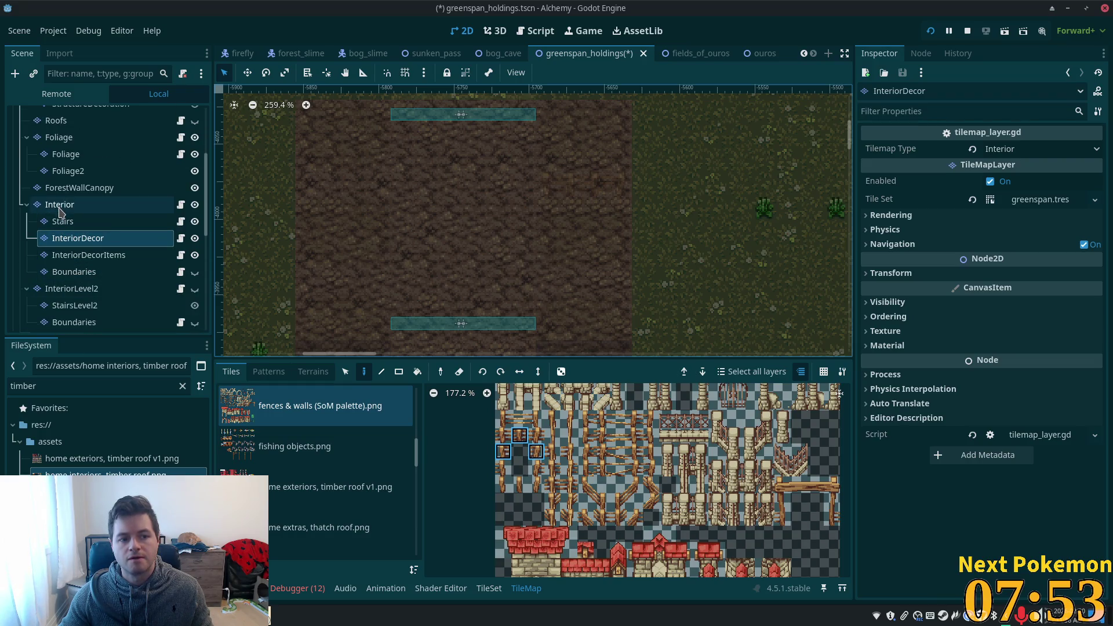
{"action": "left_click", "coordinate": [83, 255]}
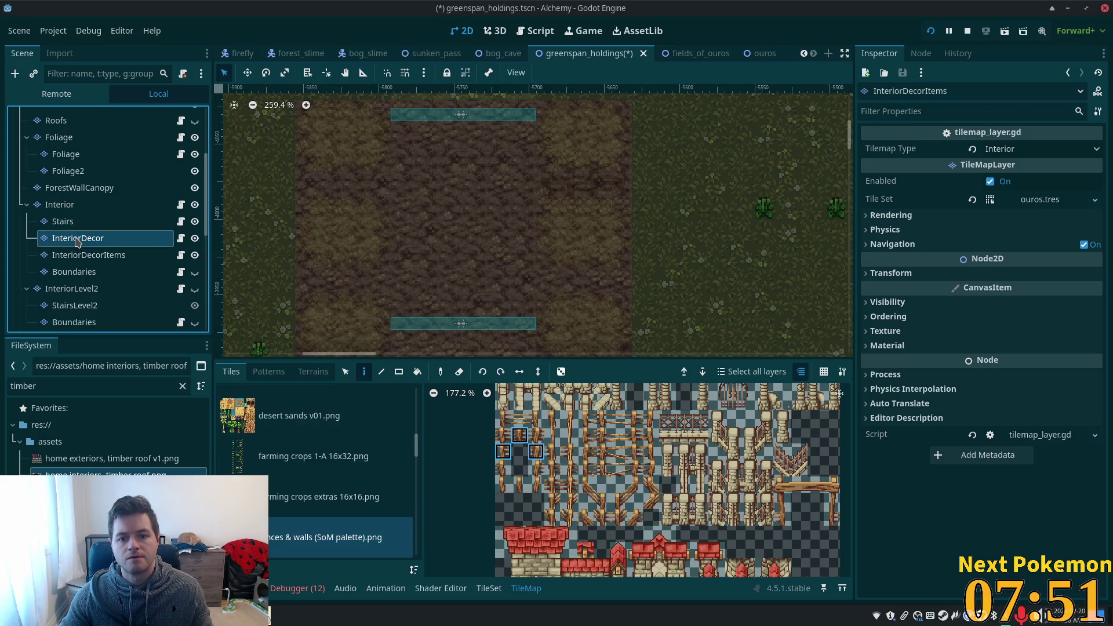
{"action": "left_click", "coordinate": [80, 255]}
{"action": "left_click", "coordinate": [78, 238]}
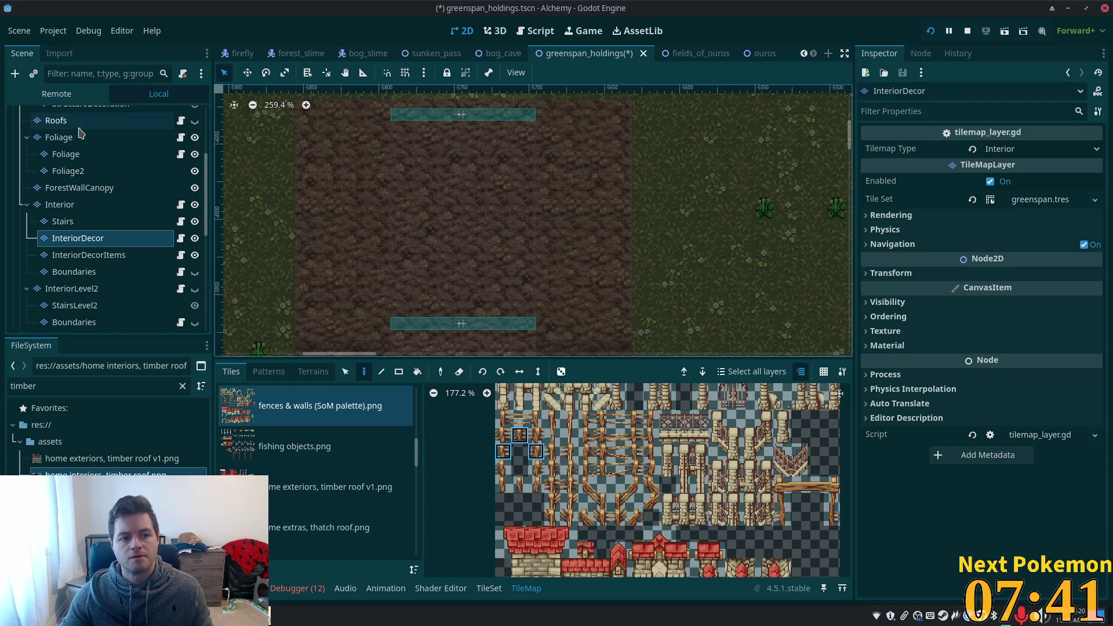
Paint a fence post at the room's left edge on InteriorDecorItems, save, and run the game.
{"action": "left_click", "coordinate": [83, 257]}
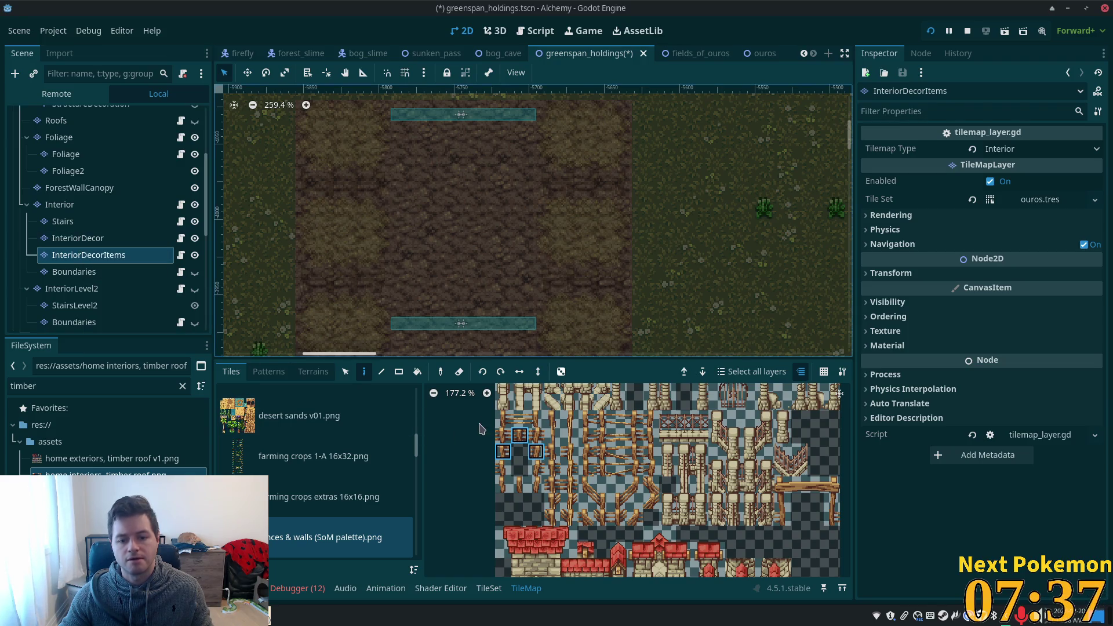
{"action": "left_click", "coordinate": [504, 435]}
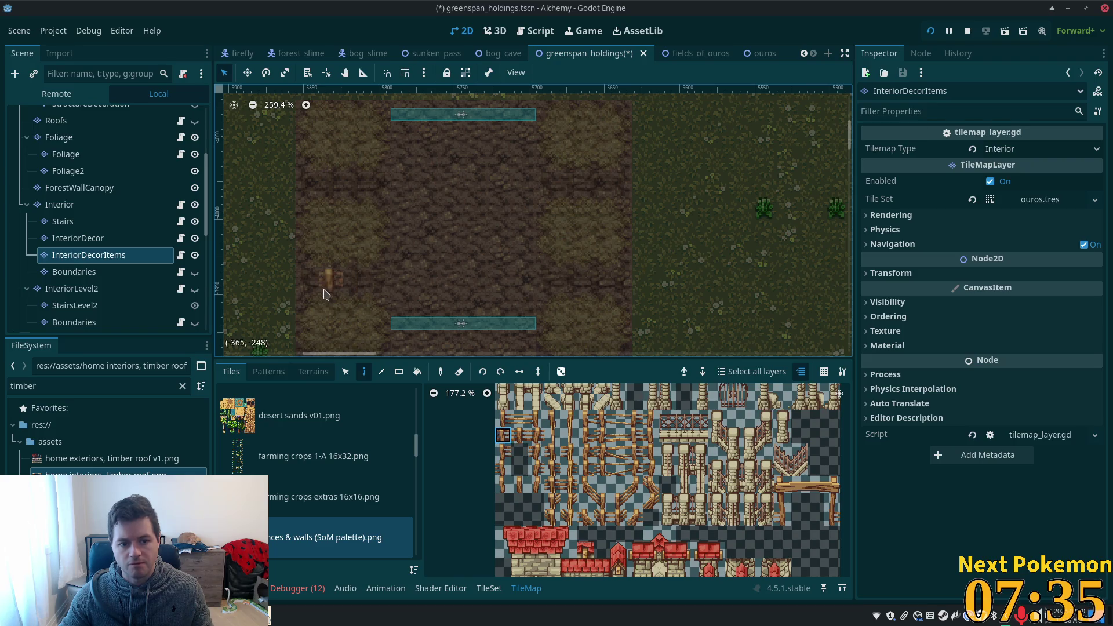
{"action": "left_click", "coordinate": [308, 289]}
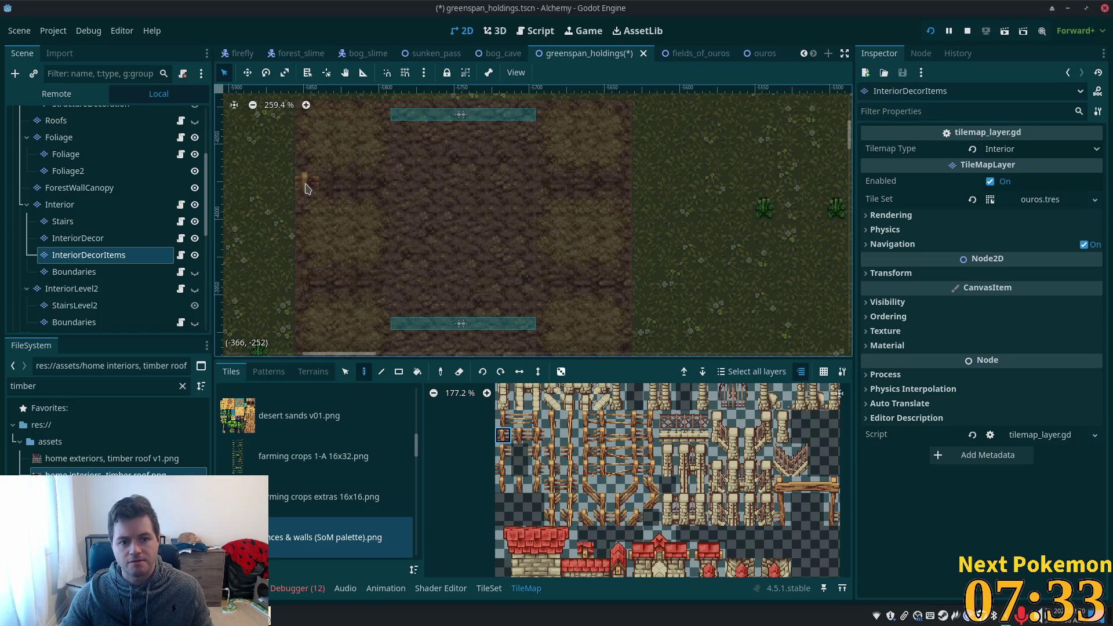
{"action": "left_click", "coordinate": [145, 238]}
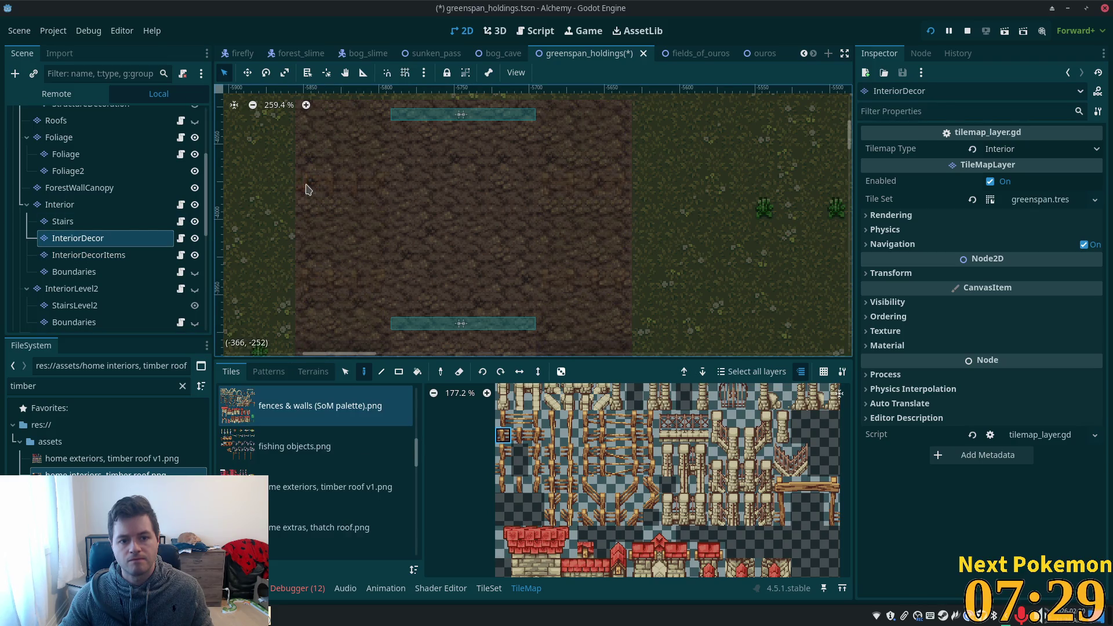
{"action": "left_click", "coordinate": [111, 255]}
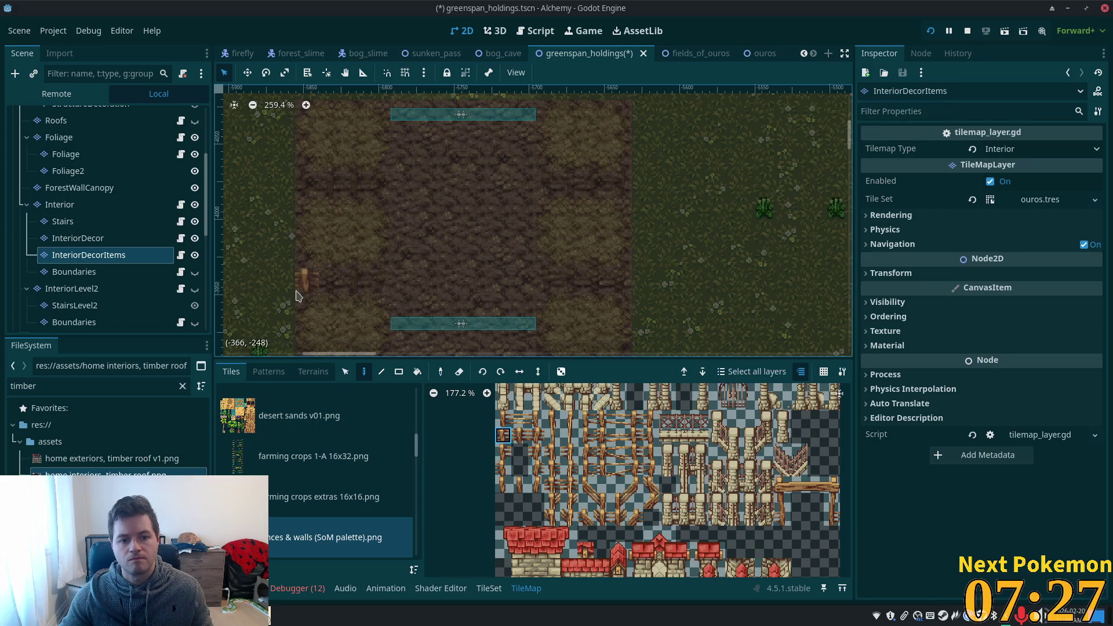
{"action": "left_click", "coordinate": [162, 238]}
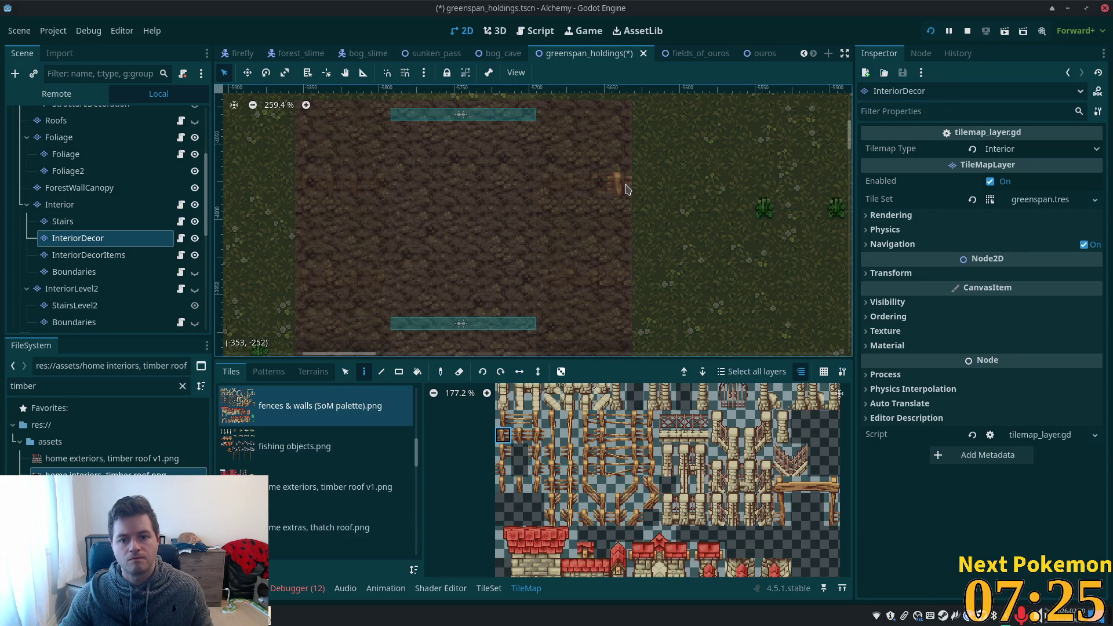
{"action": "key", "text": "ctrl+s"}
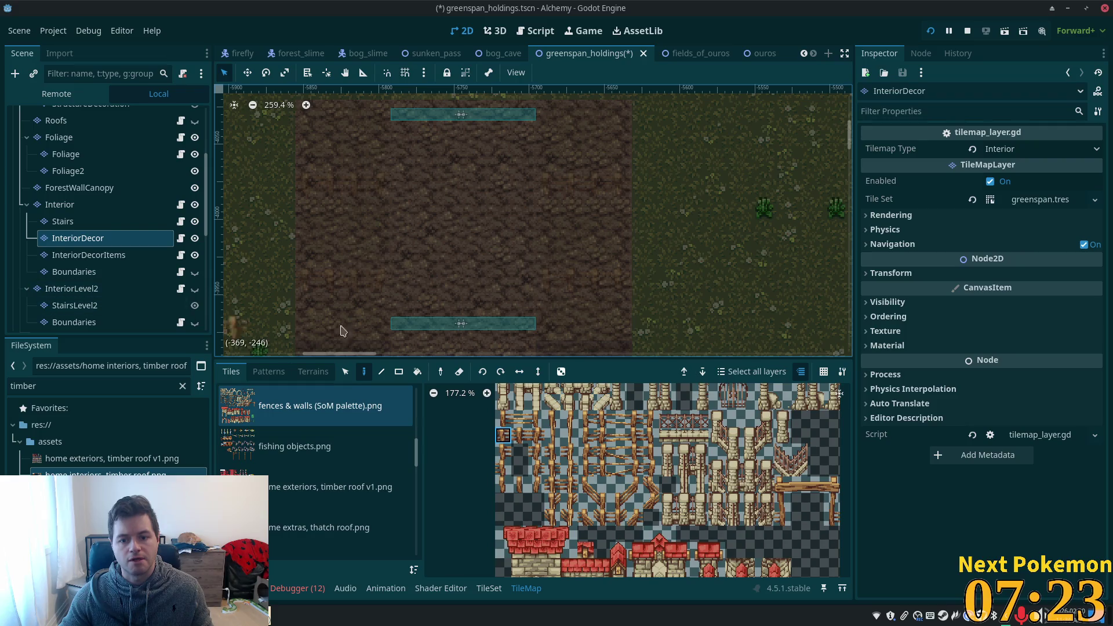
{"action": "left_click", "coordinate": [932, 31]}
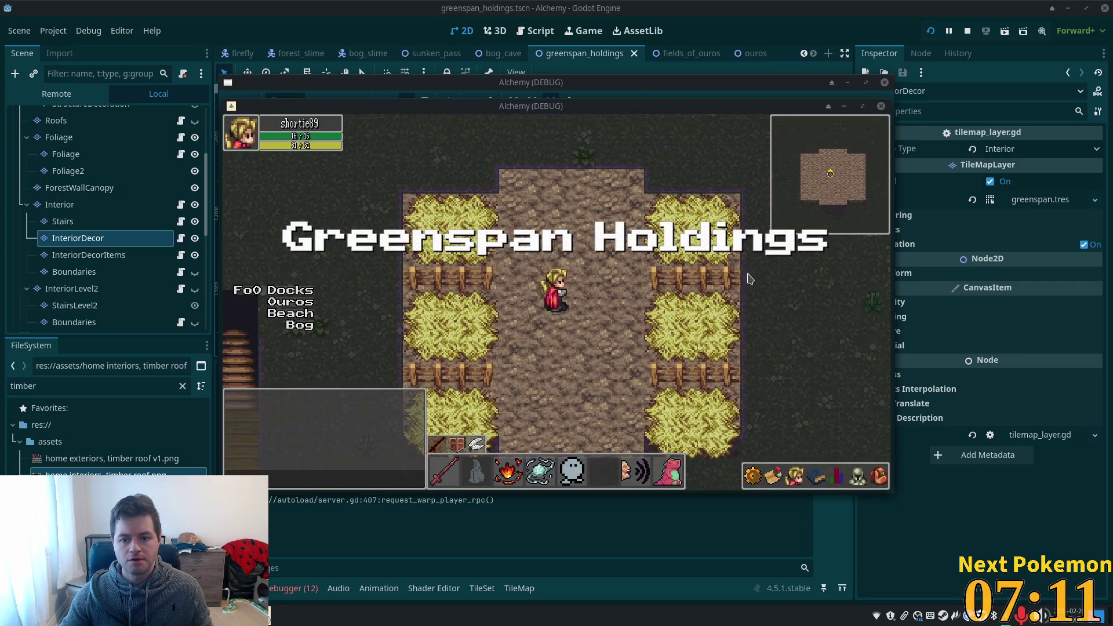
Walk the character around the room, out of the building and back, then stop the game.
{"action": "key", "text": "s"}
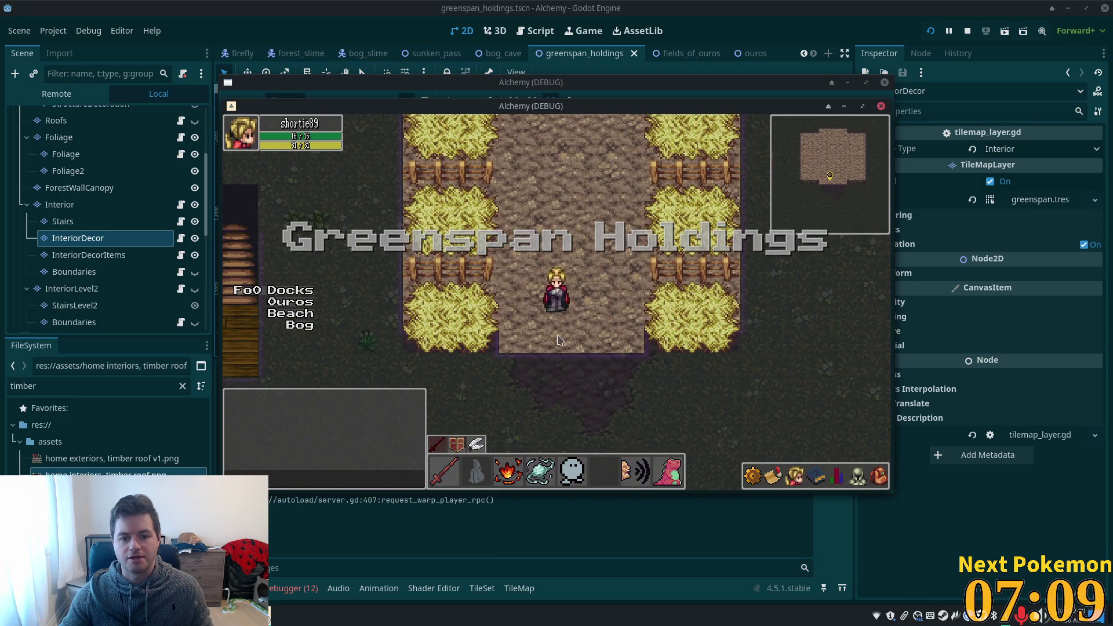
{"action": "key", "text": "d"}
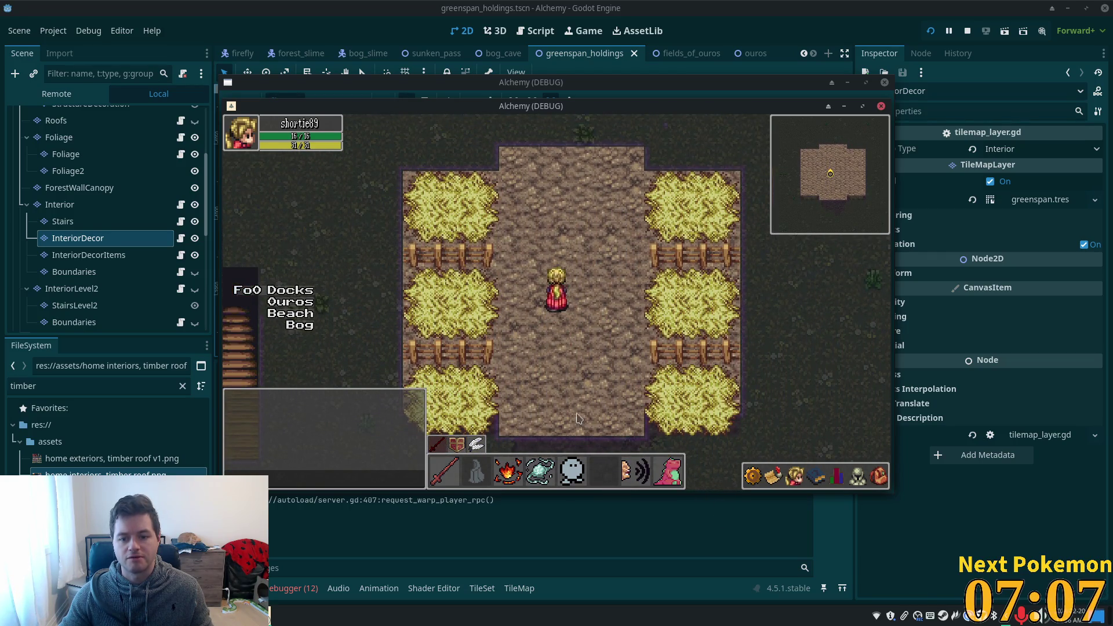
{"action": "key", "text": "s"}
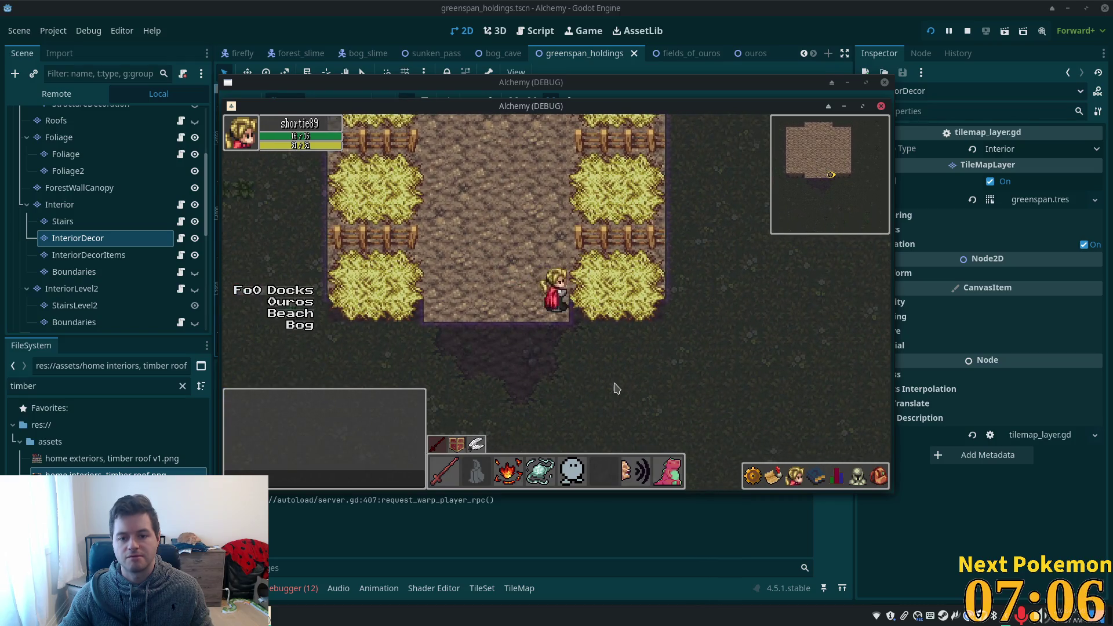
{"action": "key", "text": "a"}
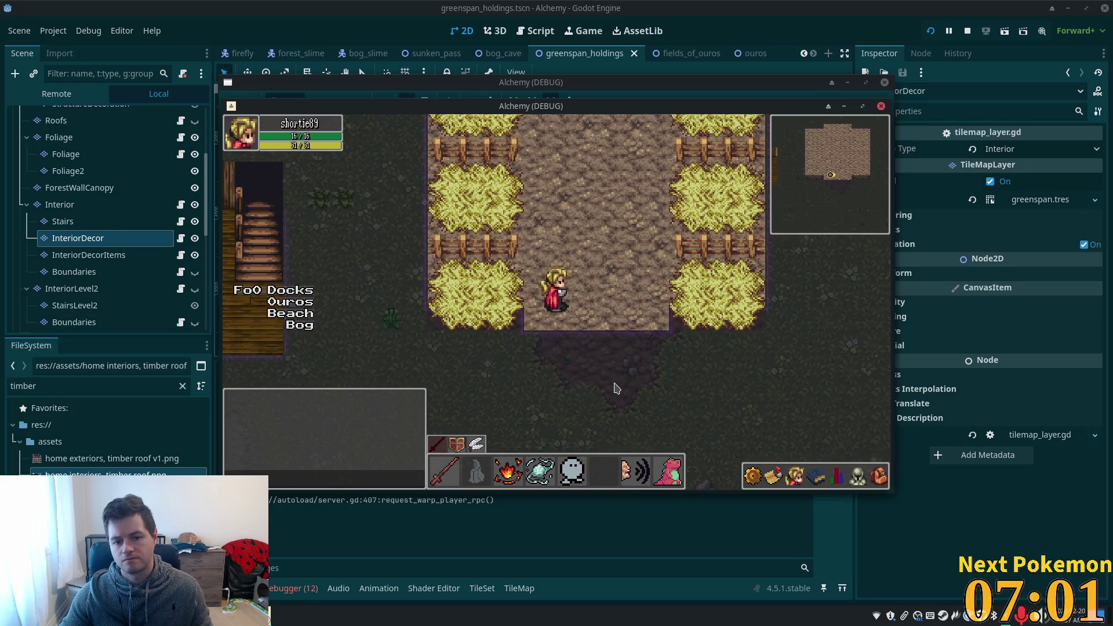
{"action": "key", "text": "w"}
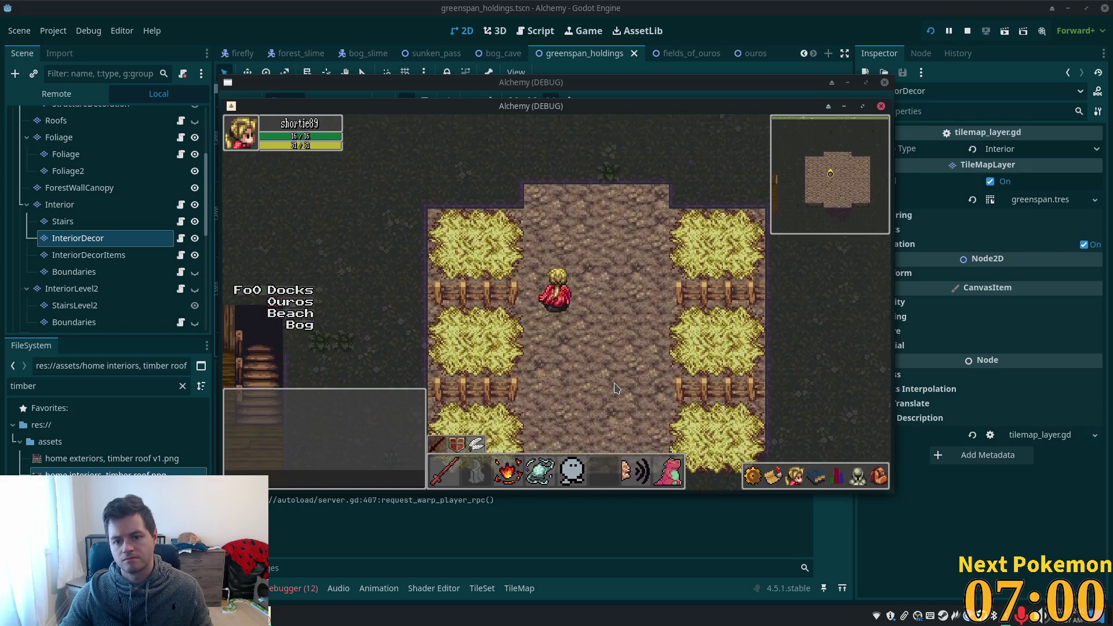
{"action": "key", "text": "w"}
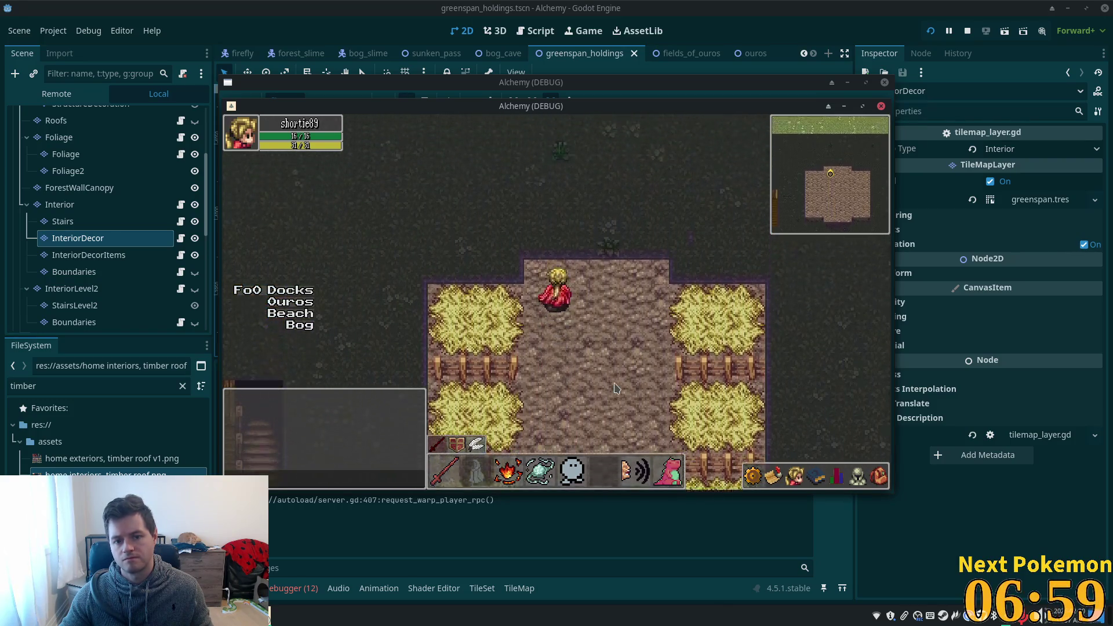
{"action": "key", "text": "s"}
{"action": "key", "text": "s"}
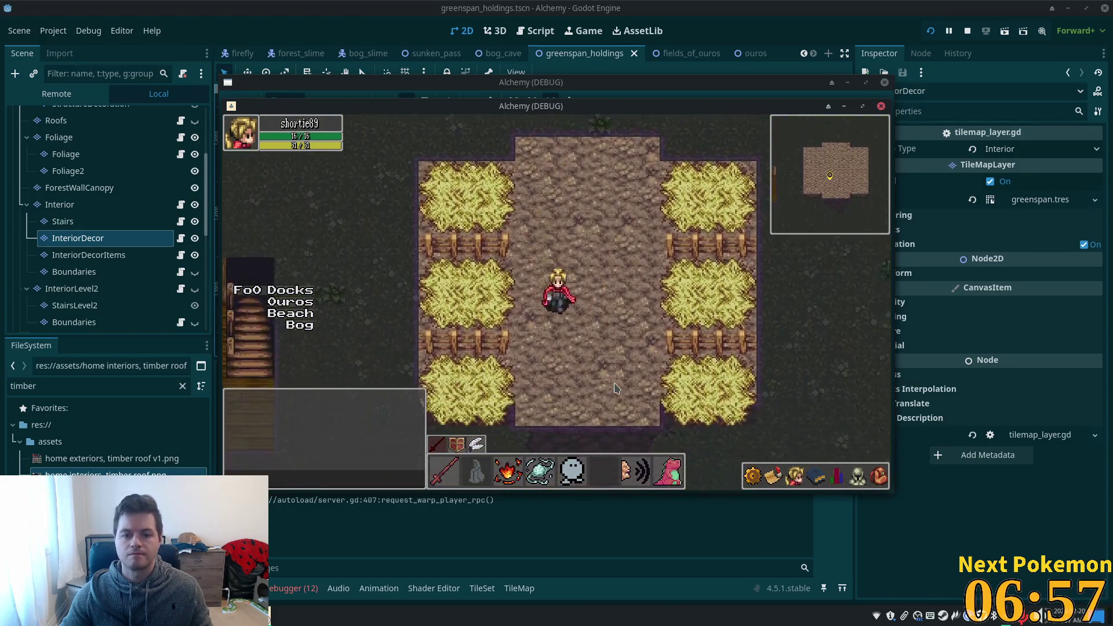
{"action": "key", "text": "s"}
{"action": "key", "text": "w"}
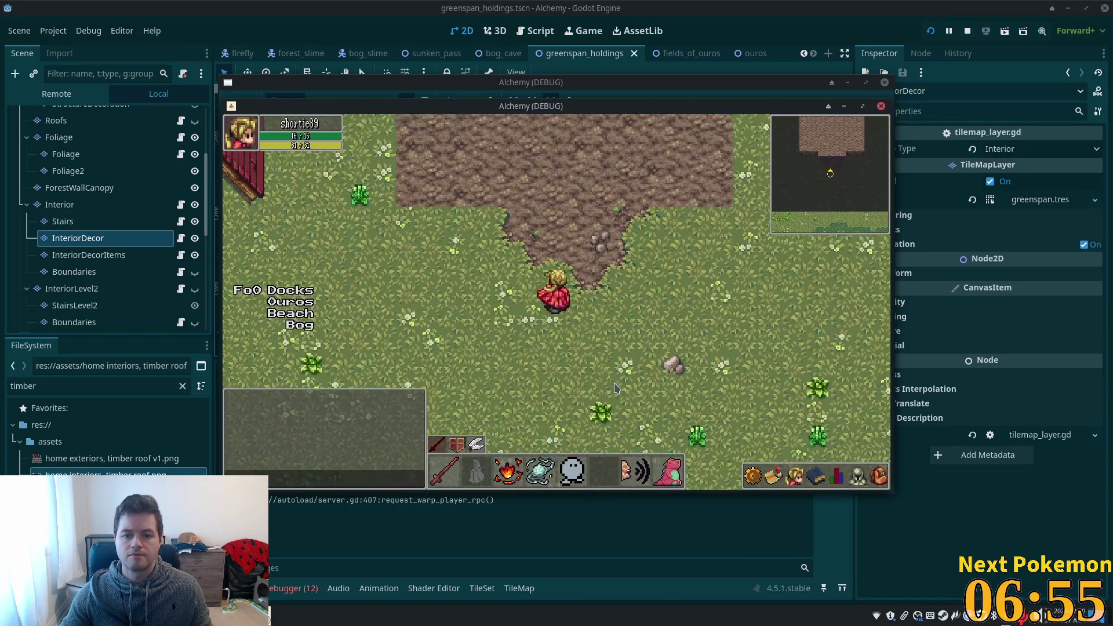
{"action": "key", "text": "s"}
{"action": "key", "text": "s"}
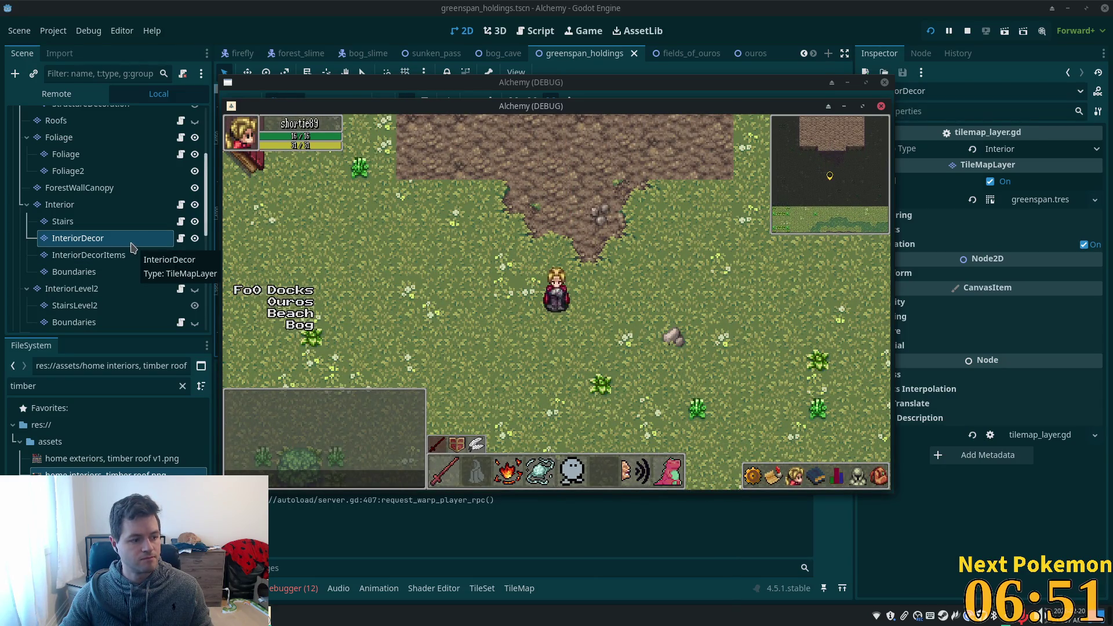
{"action": "key", "text": "w"}
{"action": "key", "text": "w"}
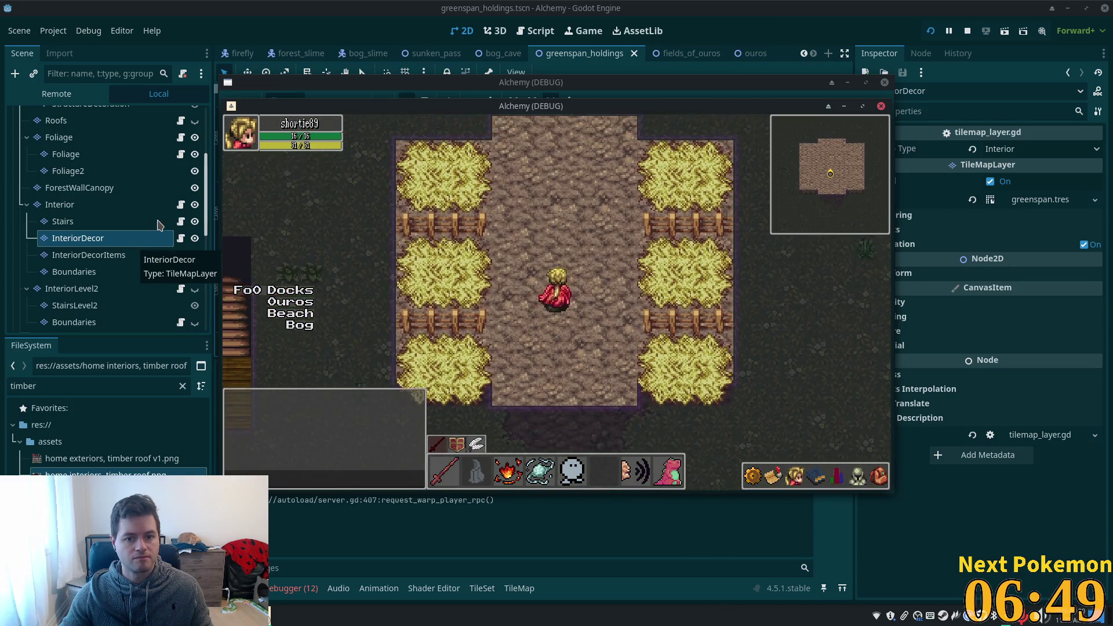
{"action": "key", "text": "s"}
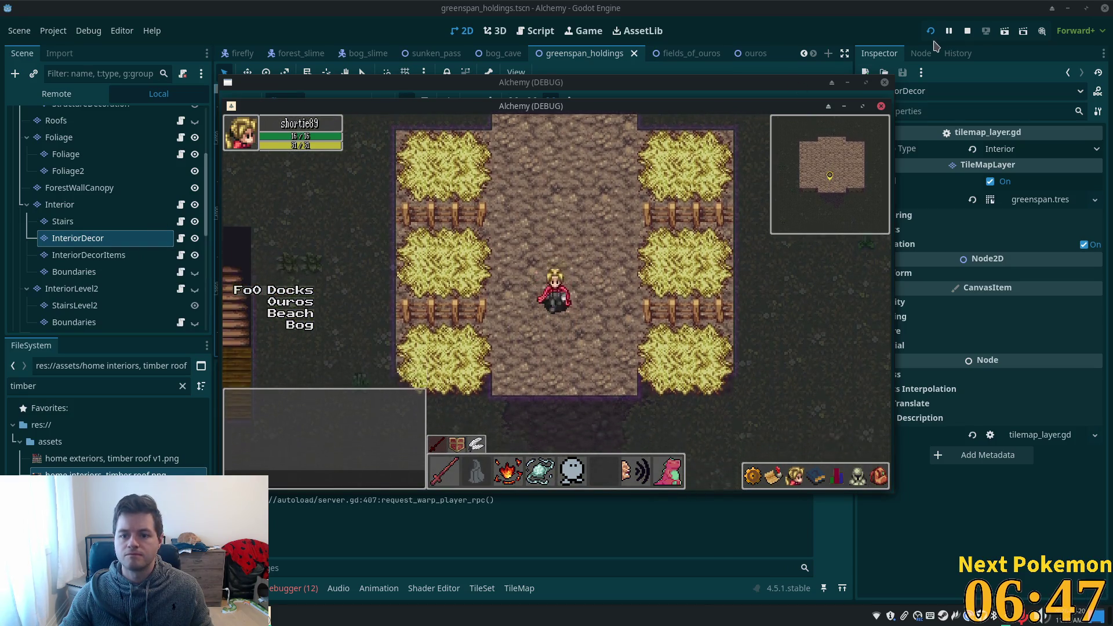
{"action": "left_click", "coordinate": [967, 31]}
{"action": "scroll", "coordinate": [86, 236], "scroll_direction": "up", "scroll_amount": 5}
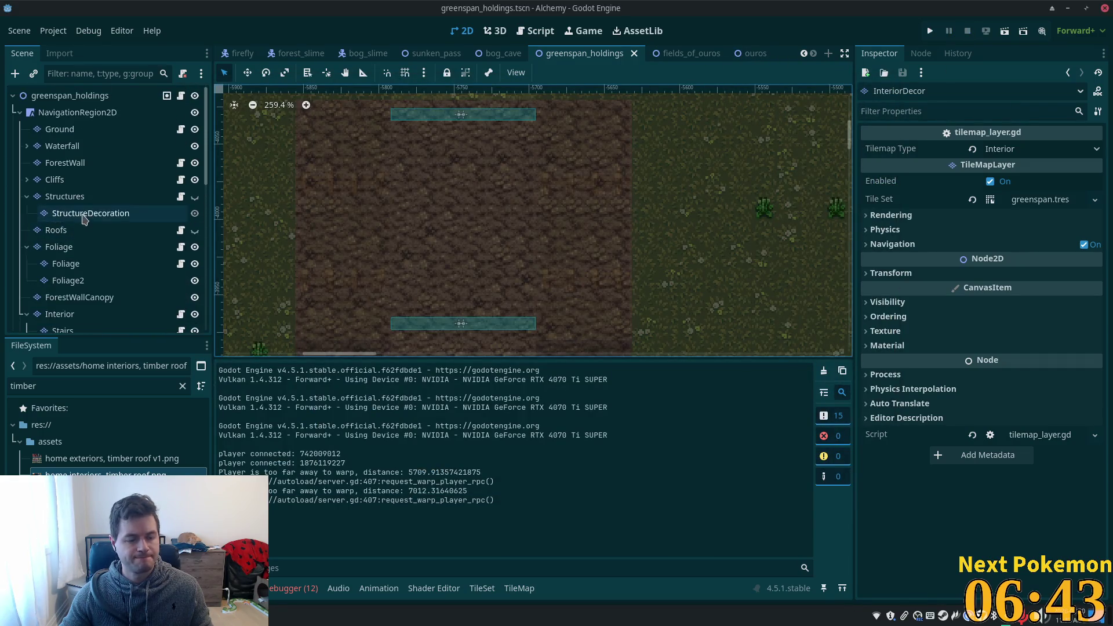
Turn on Structures and Roofs visibility, hide Interior, save greenspan_holdings, and start the game.
{"action": "left_click", "coordinate": [195, 197]}
{"action": "left_click", "coordinate": [195, 232]}
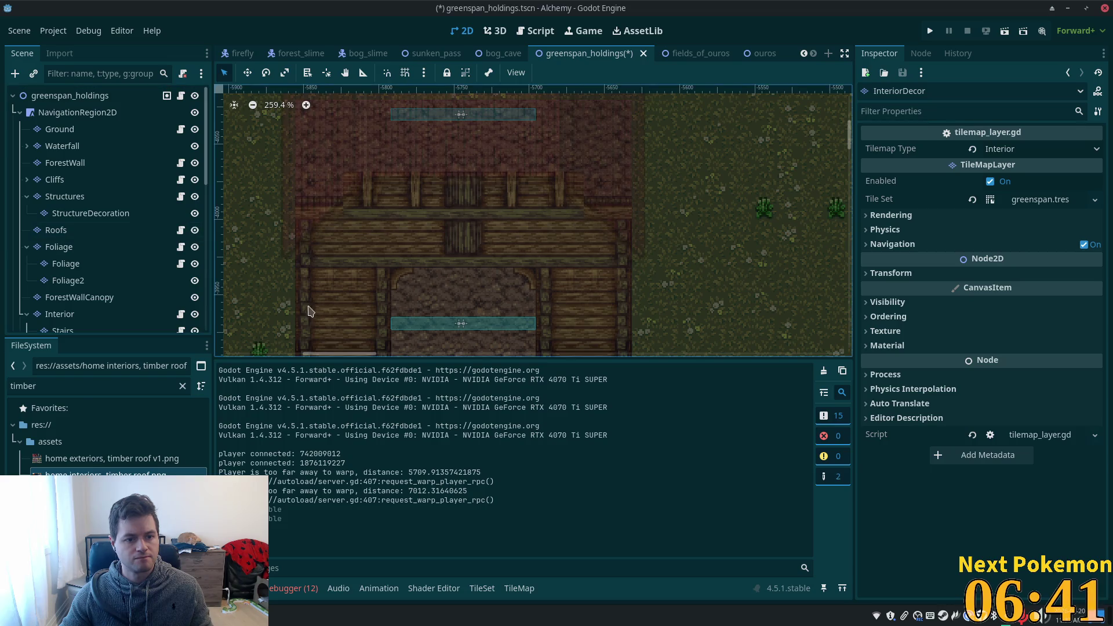
{"action": "scroll", "coordinate": [196, 248], "scroll_direction": "down", "scroll_amount": 3}
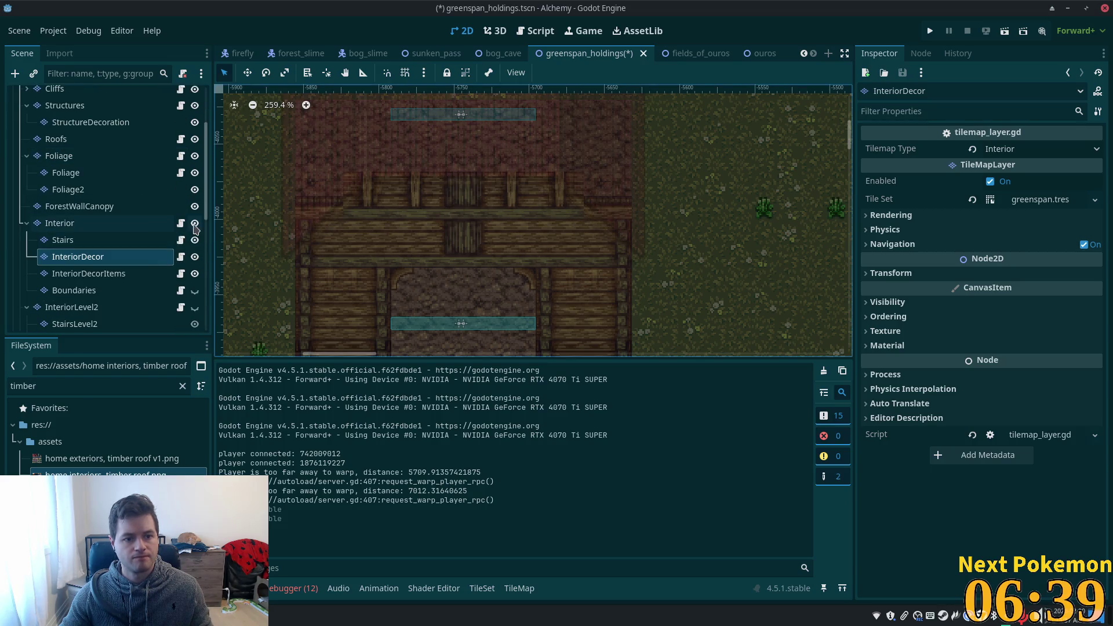
{"action": "left_click", "coordinate": [195, 224]}
{"action": "key", "text": "ctrl+s"}
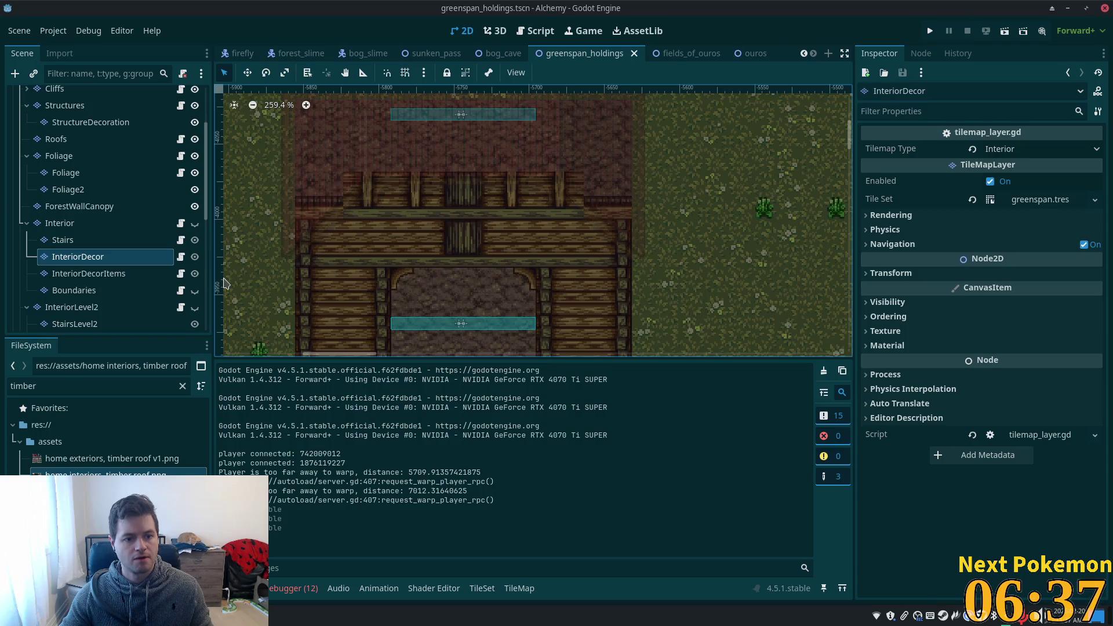
{"action": "scroll", "coordinate": [197, 273], "scroll_direction": "down", "scroll_amount": 1}
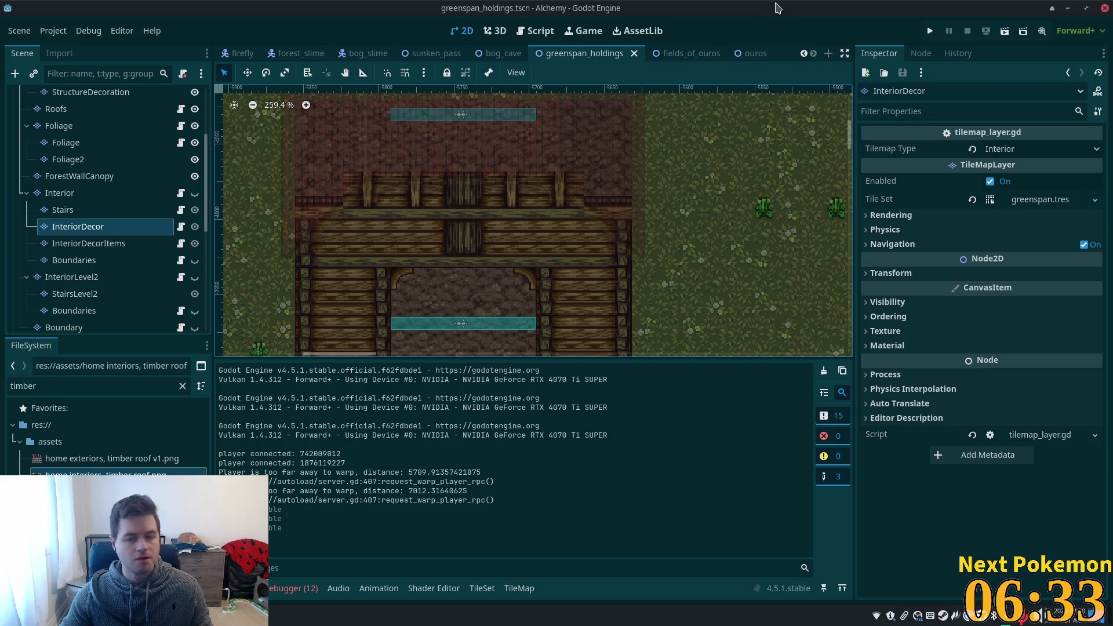
{"action": "left_click", "coordinate": [928, 35]}
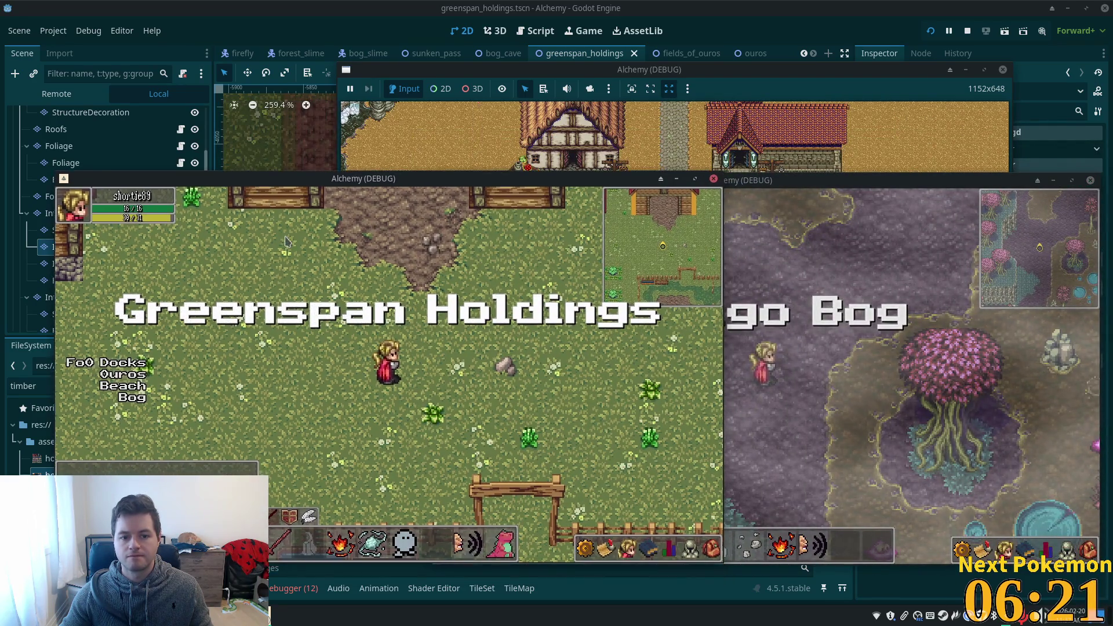
Walk the character up-left and into the barn doorway, then stop all instances with F8.
{"action": "key", "text": "Left"}
{"action": "key", "text": "Up"}
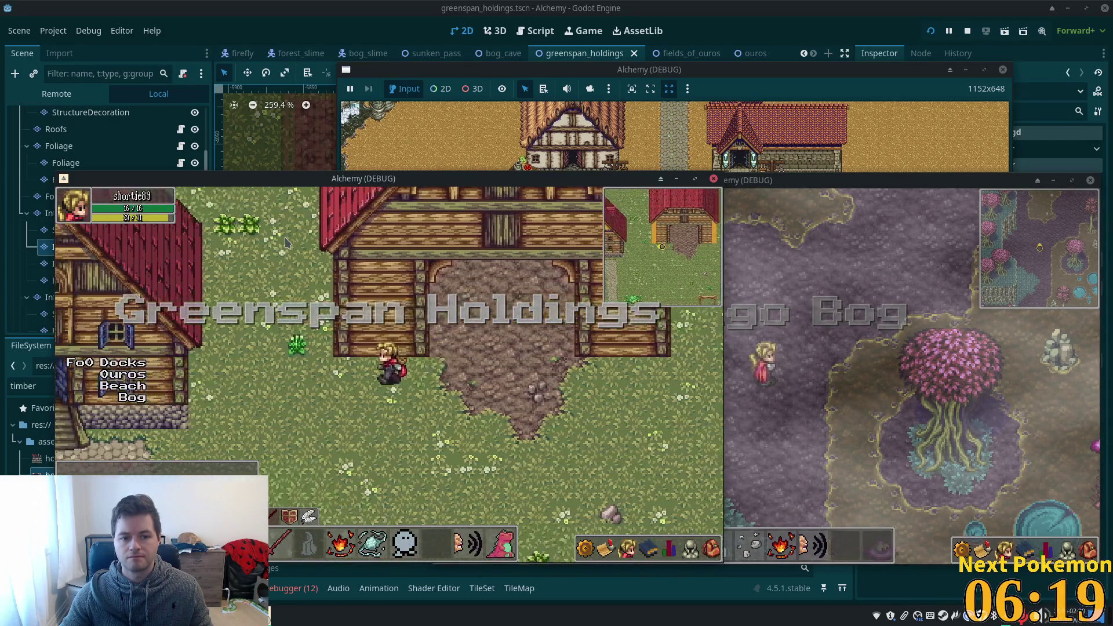
{"action": "key", "text": "Right"}
{"action": "key", "text": "Up"}
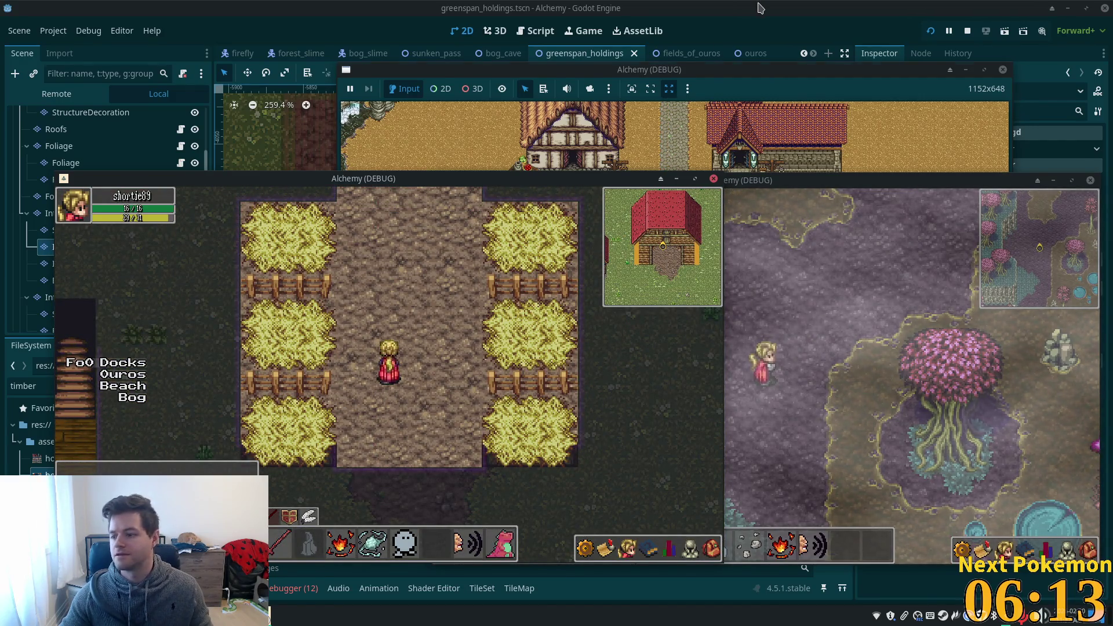
{"action": "key", "text": "F8"}
{"action": "scroll", "coordinate": [253, 251], "scroll_direction": "down", "scroll_amount": 1}
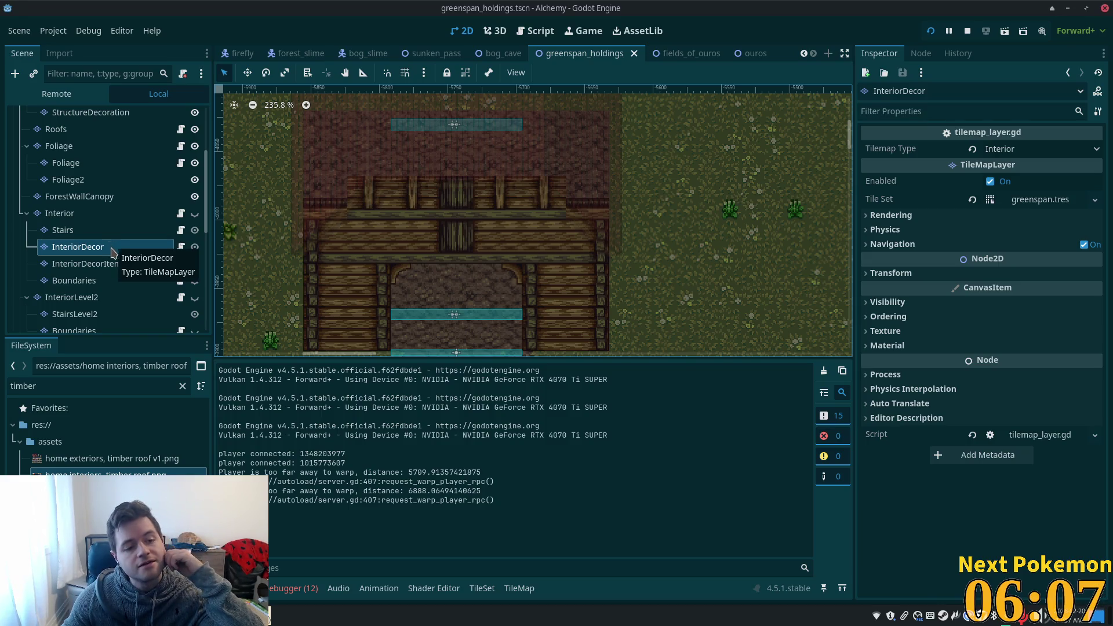
Select the Interior node in the Scene tree.
{"action": "left_click", "coordinate": [90, 218]}
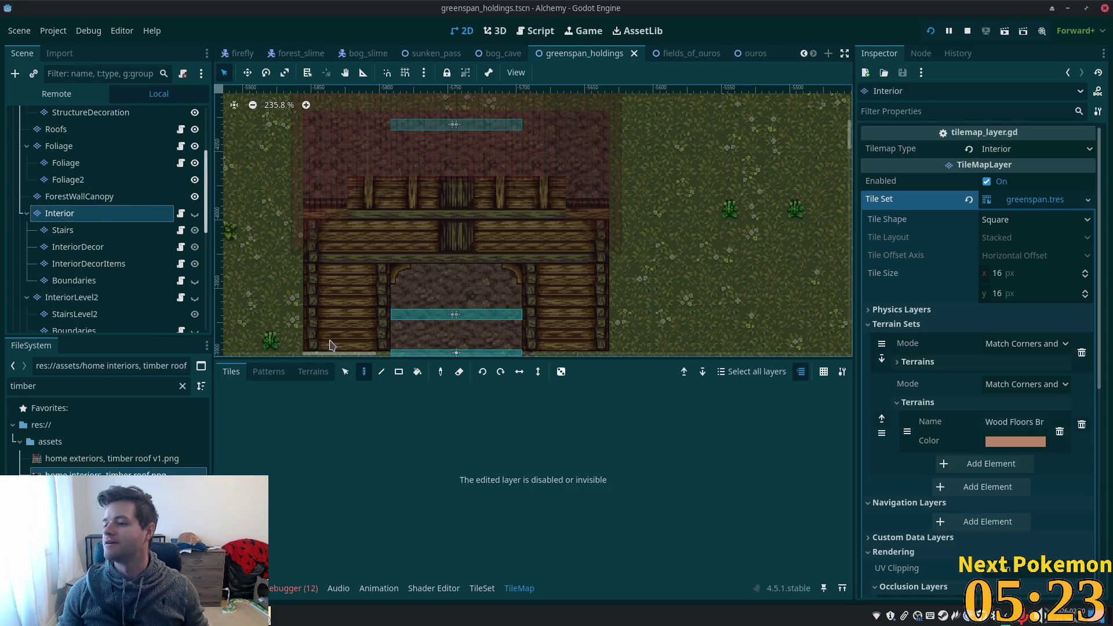
Zoom the 2D view onto the doorway and show the TileSet panel for greenspan.tres.
{"action": "scroll", "coordinate": [351, 299], "scroll_direction": "down", "scroll_amount": 3}
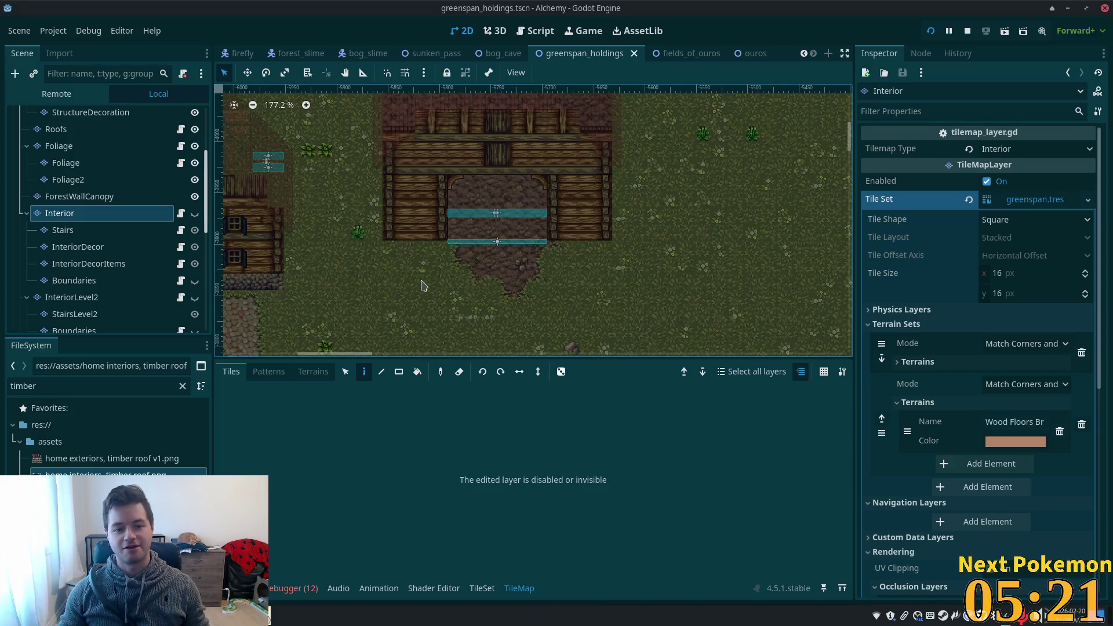
{"action": "scroll", "coordinate": [430, 226], "scroll_direction": "up", "scroll_amount": 3}
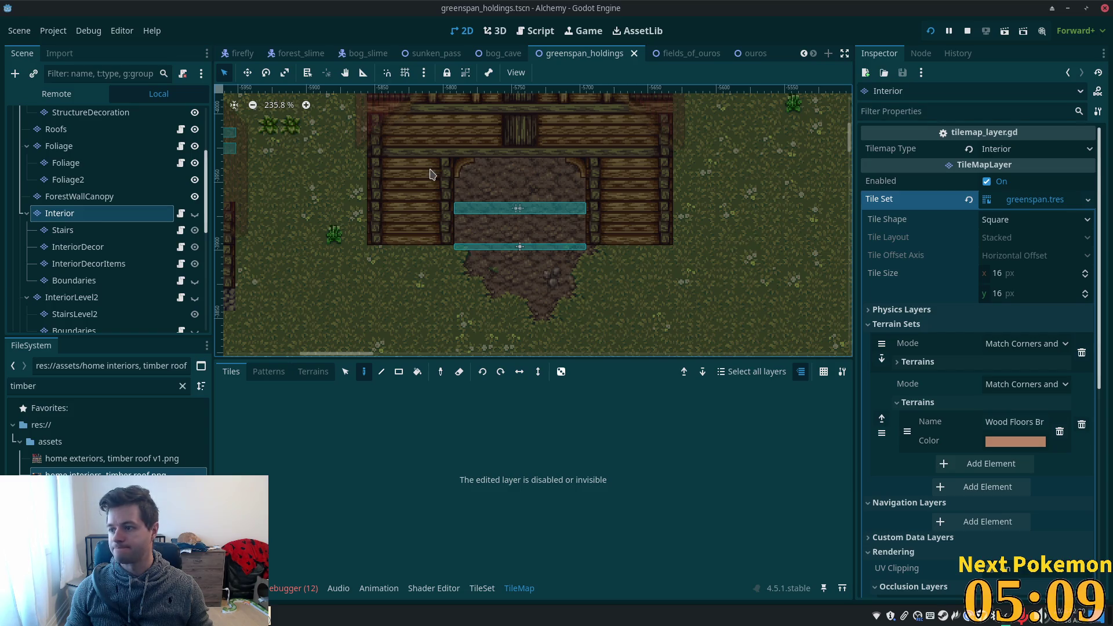
{"action": "scroll", "coordinate": [455, 211], "scroll_direction": "up", "scroll_amount": 3}
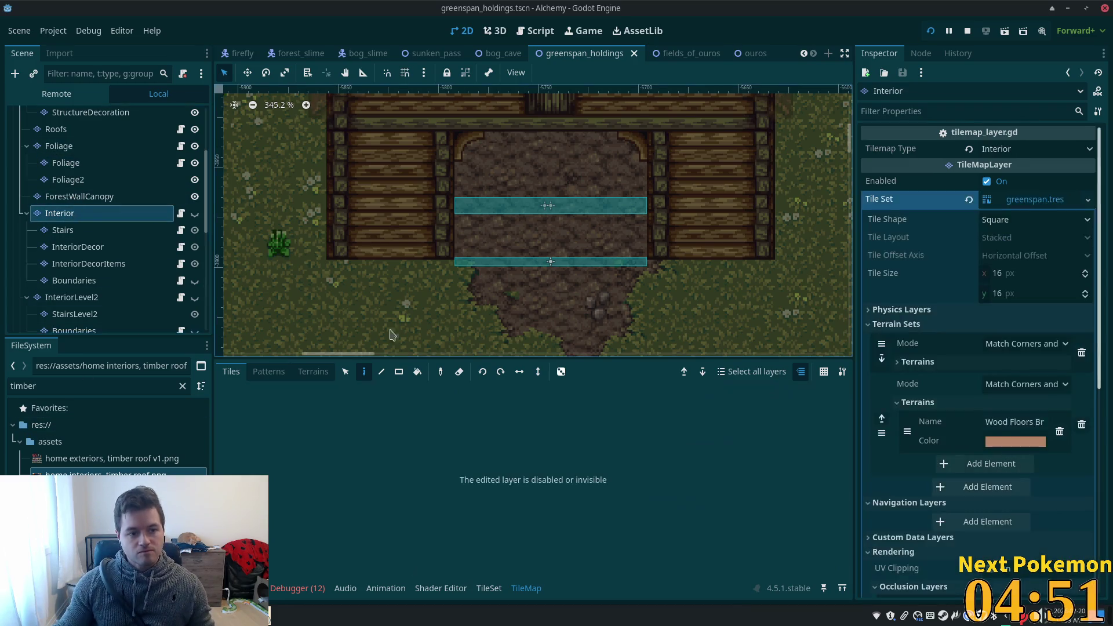
{"action": "left_click", "coordinate": [489, 588]}
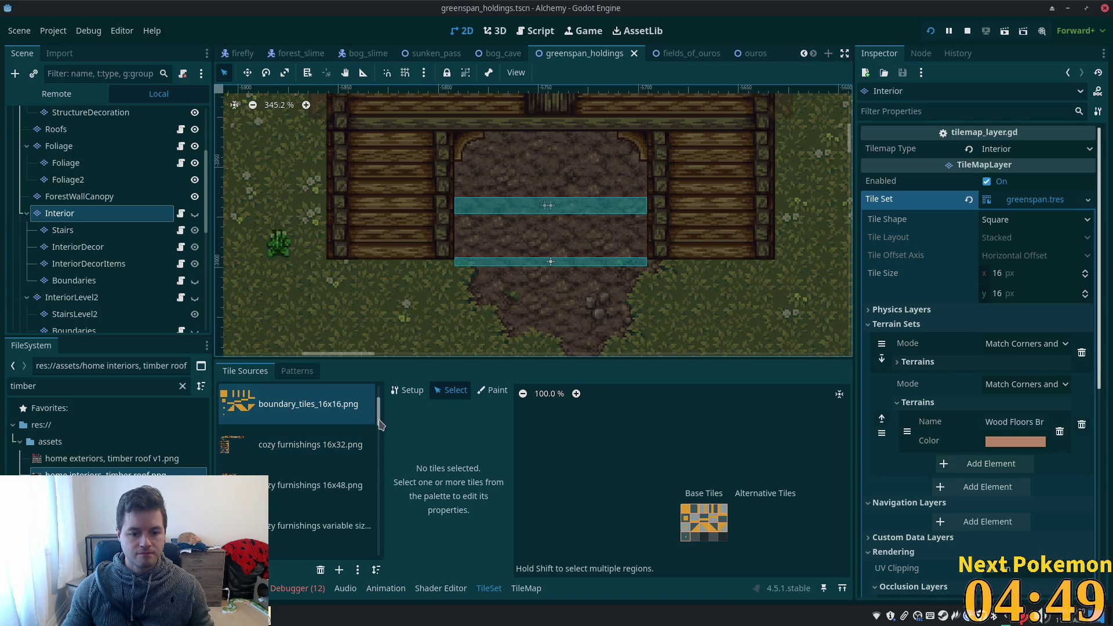
In the home interiors, timber roof atlas, select the block of wall-top tiles.
{"action": "scroll", "coordinate": [373, 492], "scroll_direction": "down", "scroll_amount": 2}
{"action": "scroll", "coordinate": [373, 491], "scroll_direction": "up", "scroll_amount": 2}
{"action": "left_click", "coordinate": [326, 480]}
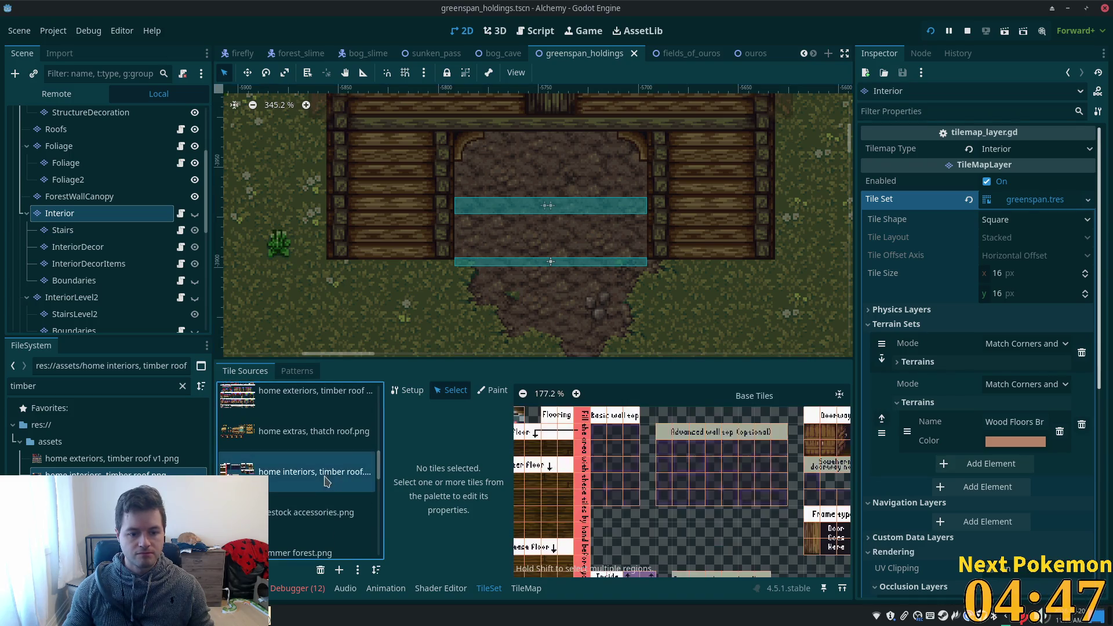
{"action": "scroll", "coordinate": [638, 510], "scroll_direction": "down", "scroll_amount": 2}
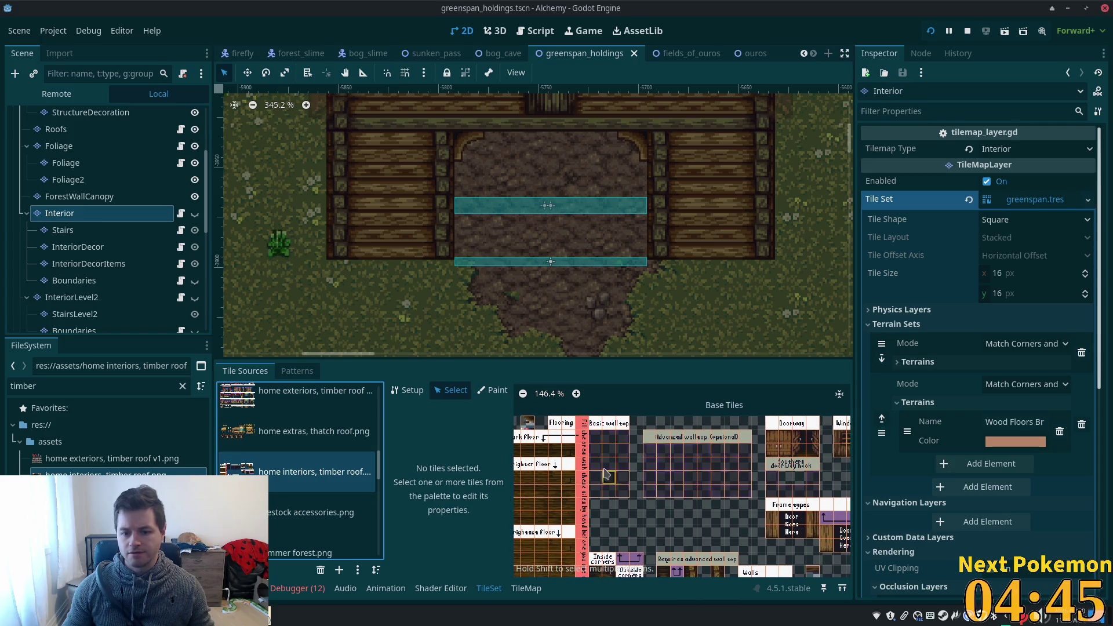
{"action": "left_click_drag", "start_coordinate": [594, 439], "coordinate": [630, 494]}
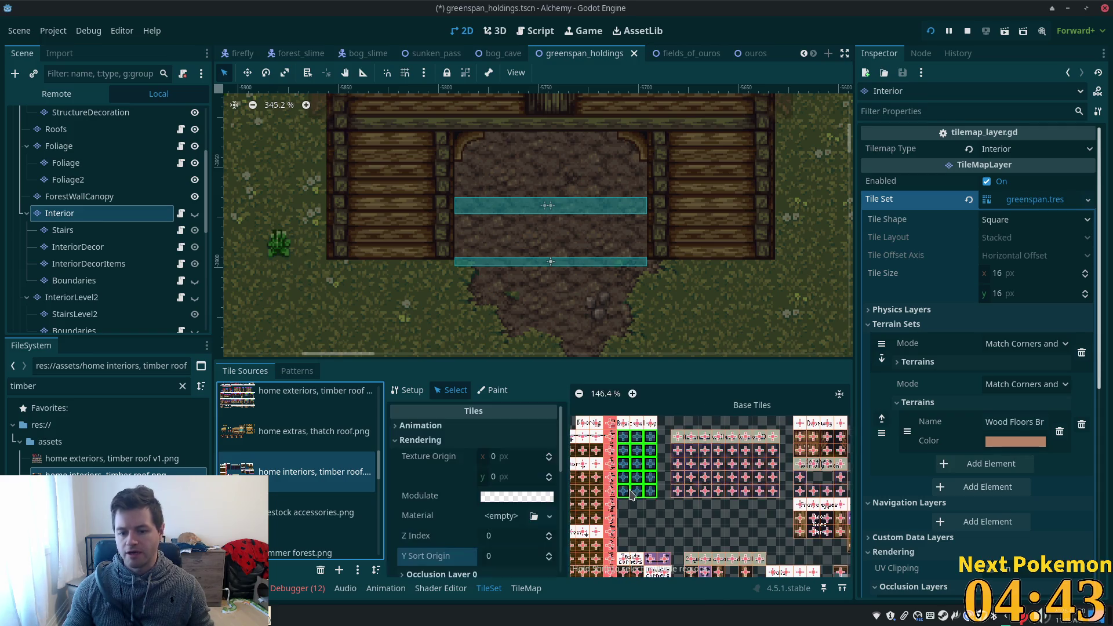
{"action": "mouse_move", "coordinate": [673, 444]}
{"action": "left_mouse_down"}
{"action": "mouse_move", "coordinate": [684, 467]}
{"action": "mouse_move", "coordinate": [780, 505]}
{"action": "left_mouse_up"}
{"action": "left_click_drag", "start_coordinate": [729, 473], "coordinate": [742, 472]}
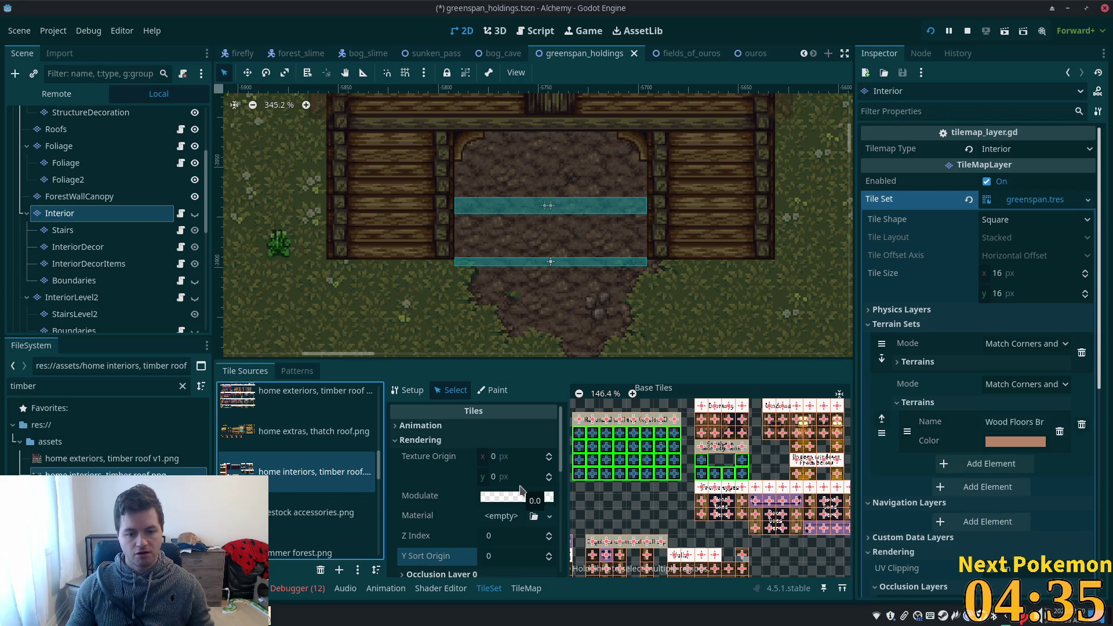
Set the selected tiles' Z Index to 5, save the scene, and run the game.
{"action": "scroll", "coordinate": [521, 491], "scroll_direction": "down", "scroll_amount": 2}
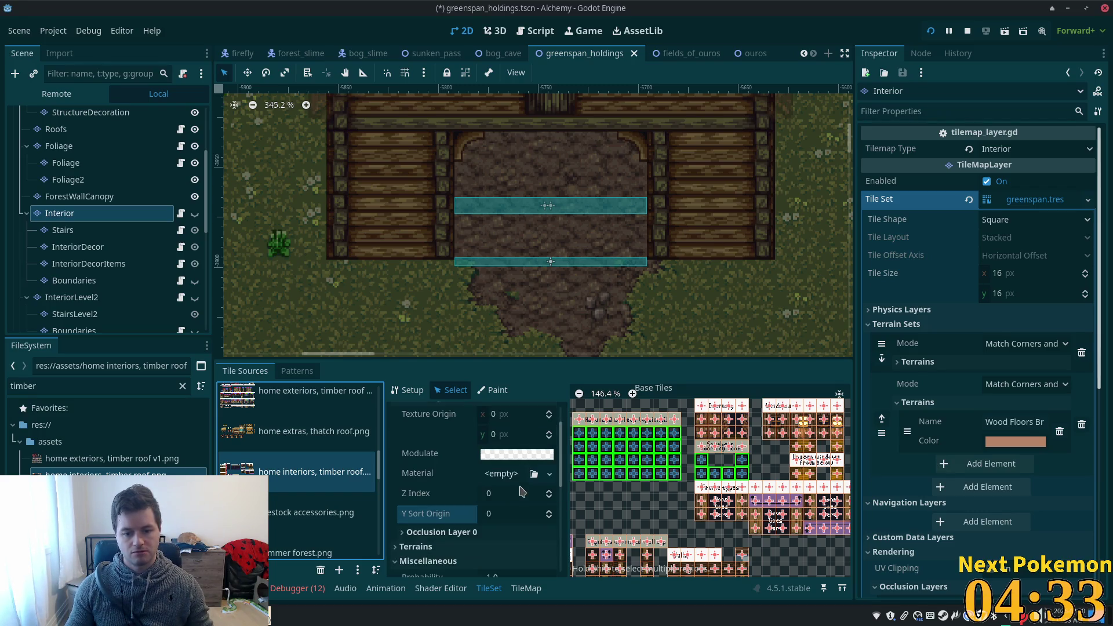
{"action": "left_click", "coordinate": [507, 498]}
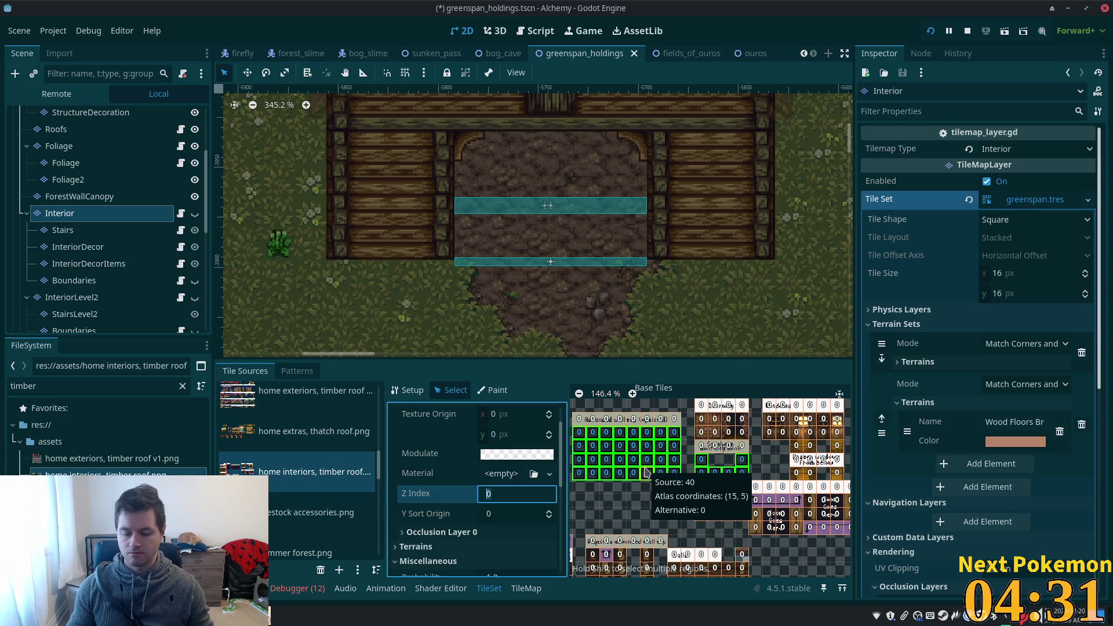
{"action": "type", "text": "5"}
{"action": "key", "text": "Tab"}
{"action": "key", "text": "ctrl+s"}
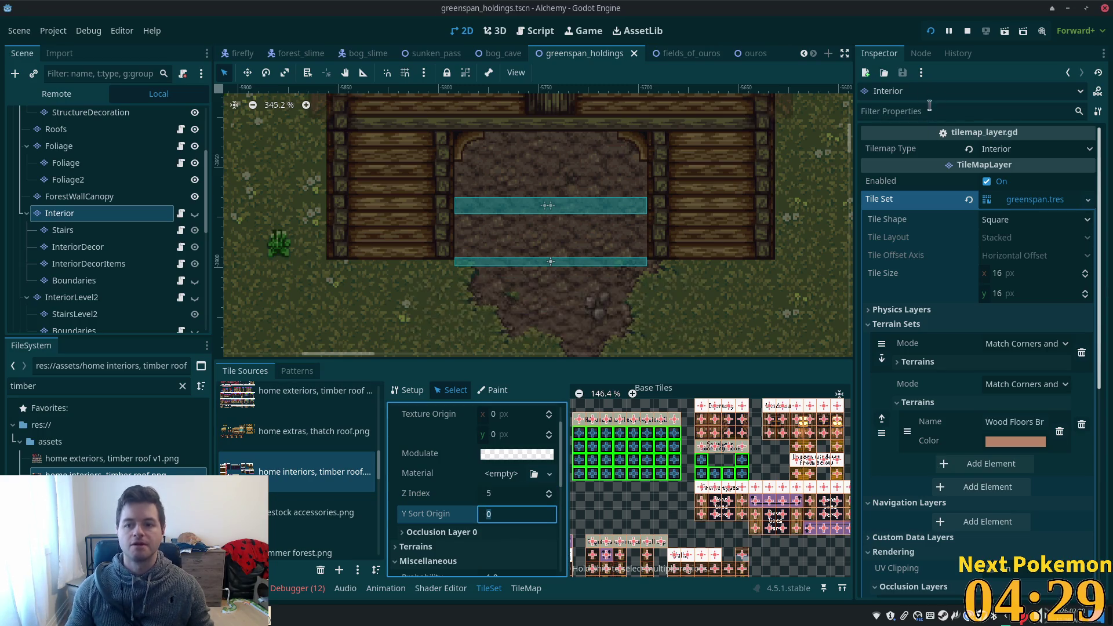
{"action": "left_click", "coordinate": [932, 36]}
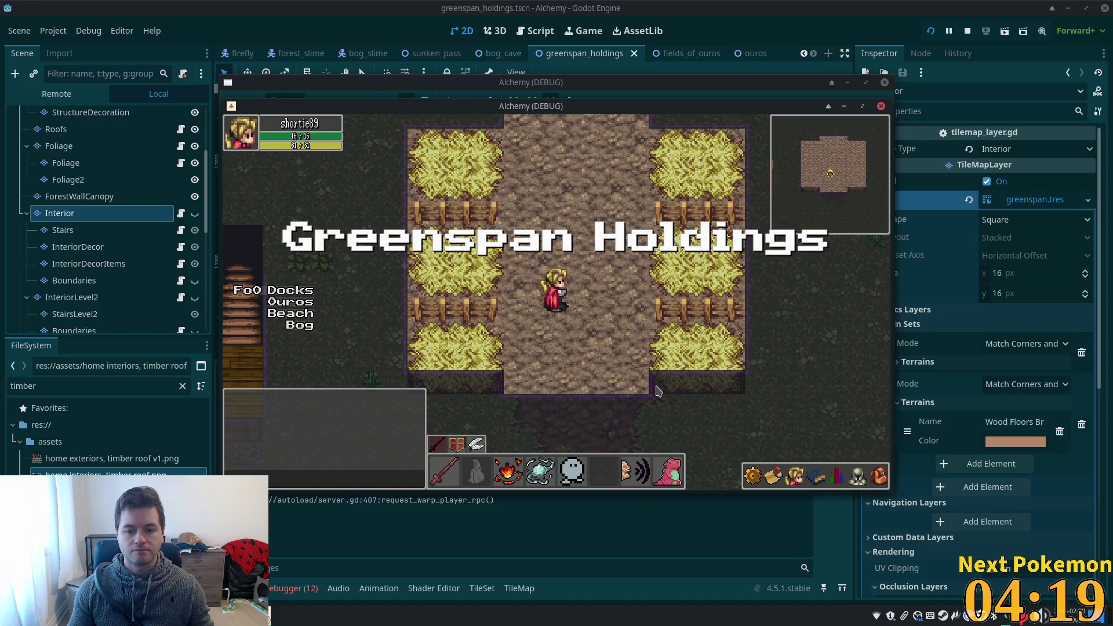
Walk the player over the hay, into the house, and across the floor to the doorway steps.
{"action": "key", "text": "Down"}
{"action": "key", "text": "Left"}
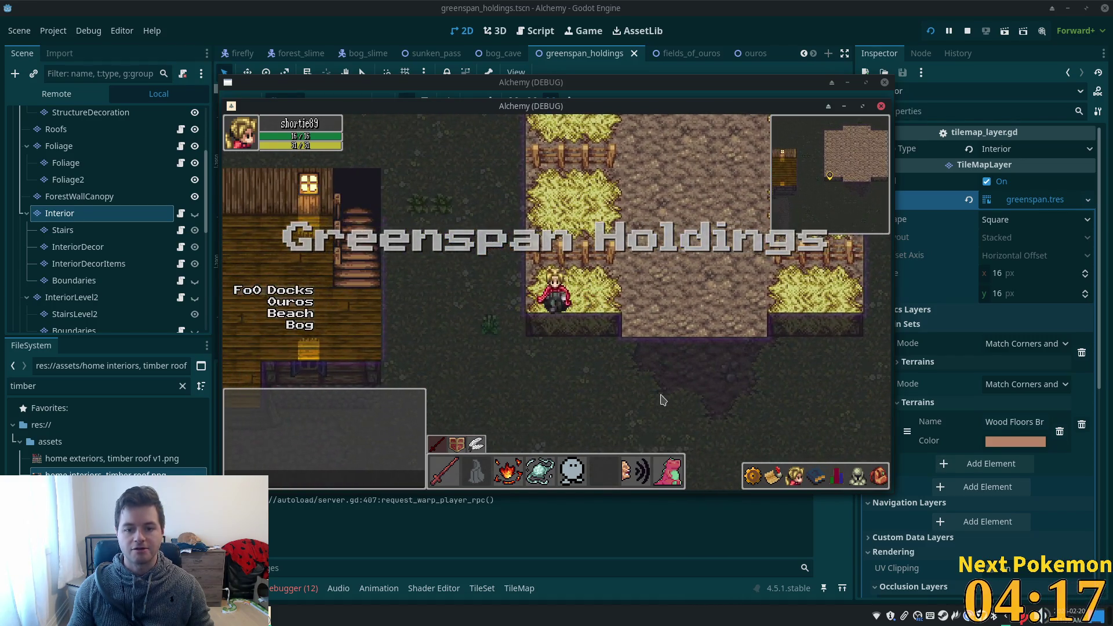
{"action": "key", "text": "Right"}
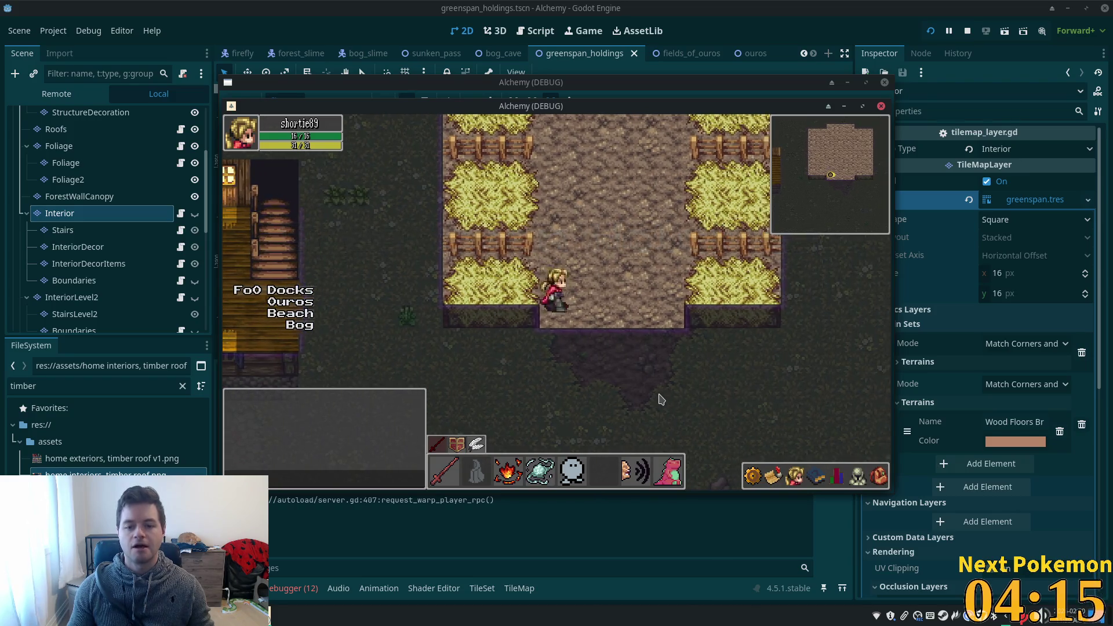
{"action": "key", "text": "Left"}
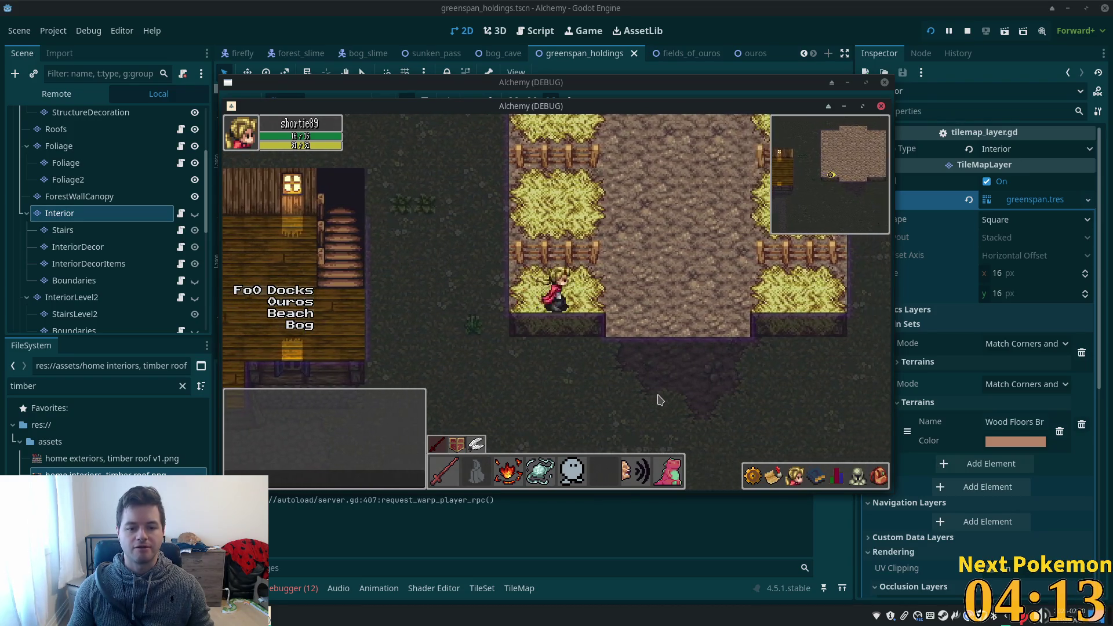
{"action": "key", "text": "Down"}
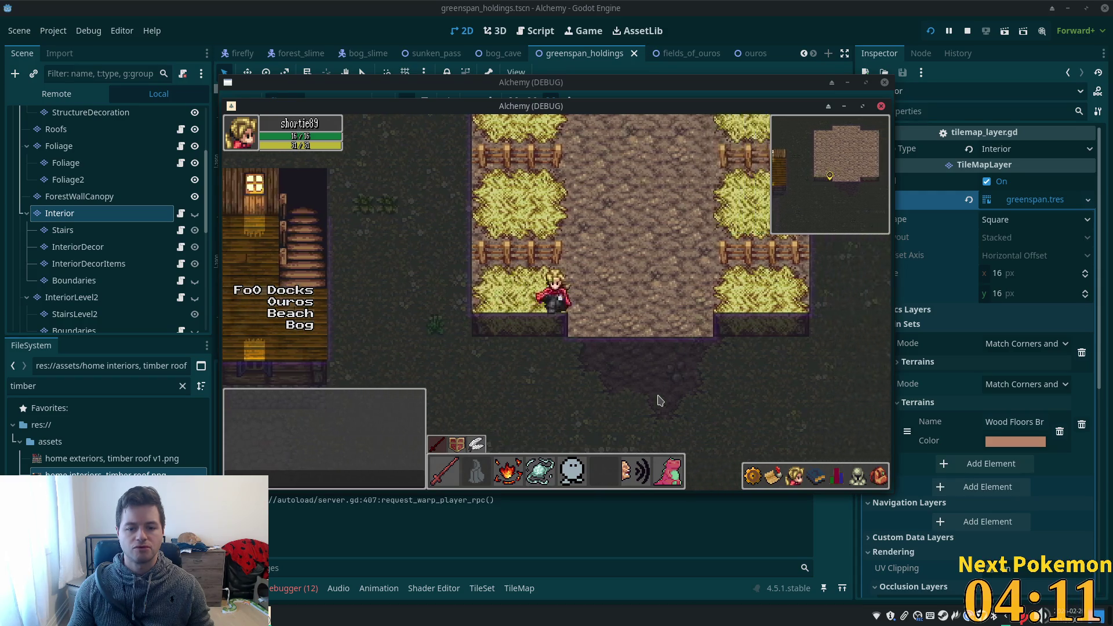
{"action": "key", "text": "Up"}
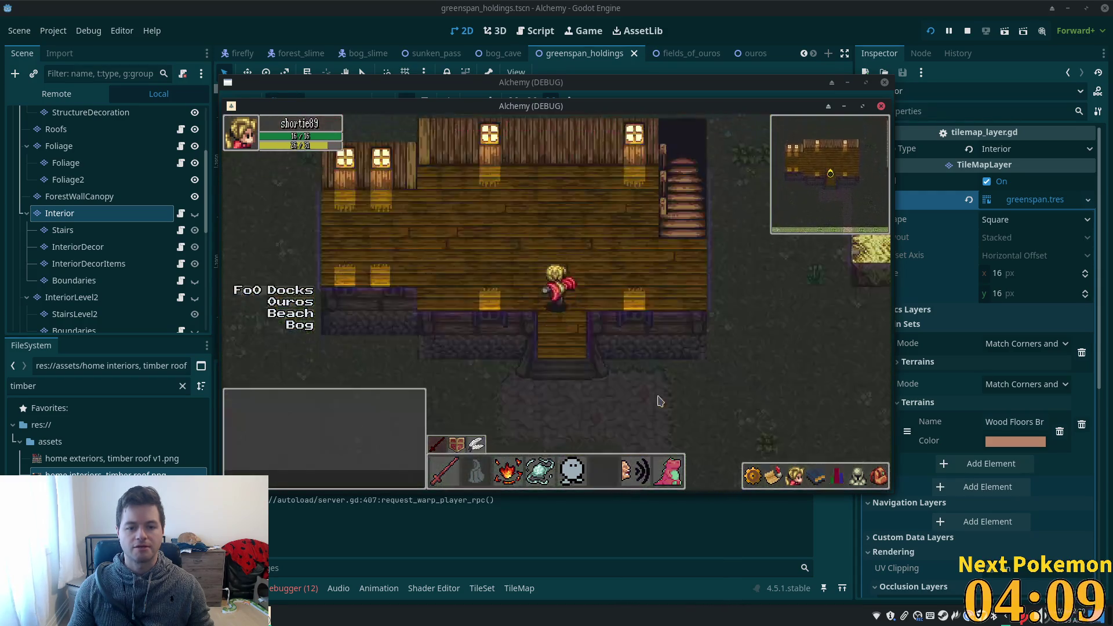
{"action": "key", "text": "Left"}
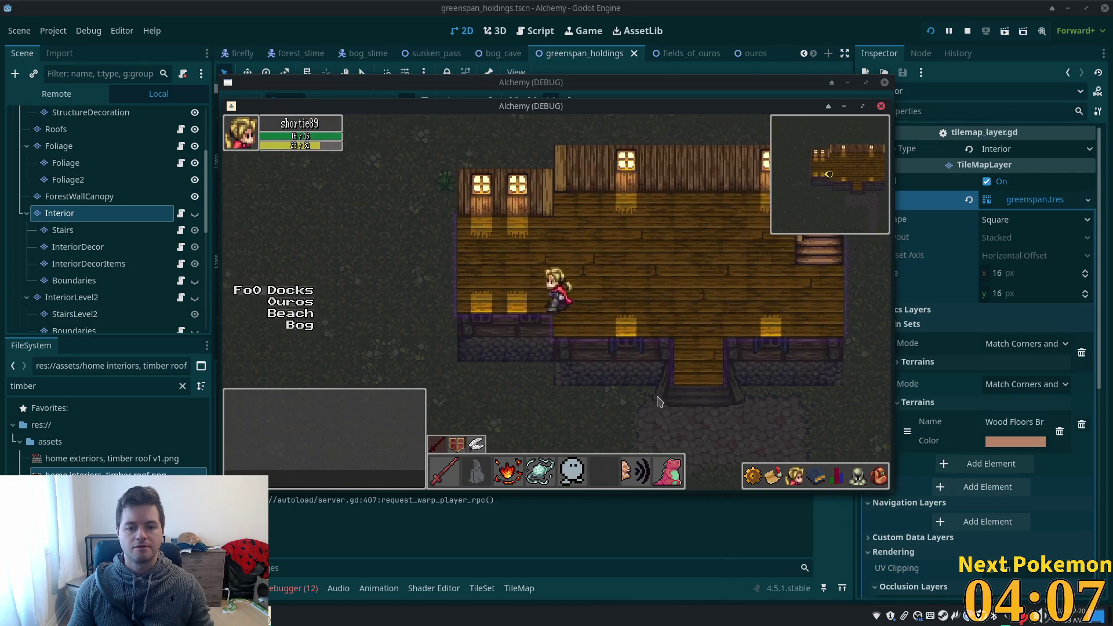
{"action": "key", "text": "Right"}
{"action": "key", "text": "Down"}
Switch to the second game instance and warp its player to Ouros town.
{"action": "left_click", "coordinate": [272, 609]}
{"action": "left_click", "coordinate": [302, 569]}
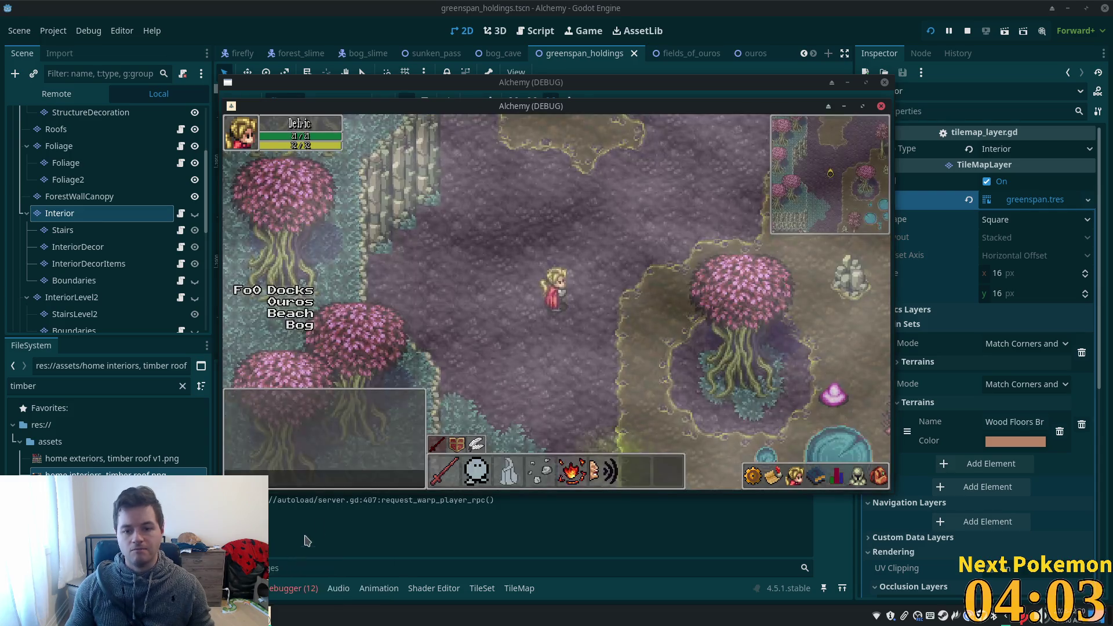
{"action": "left_click", "coordinate": [281, 303]}
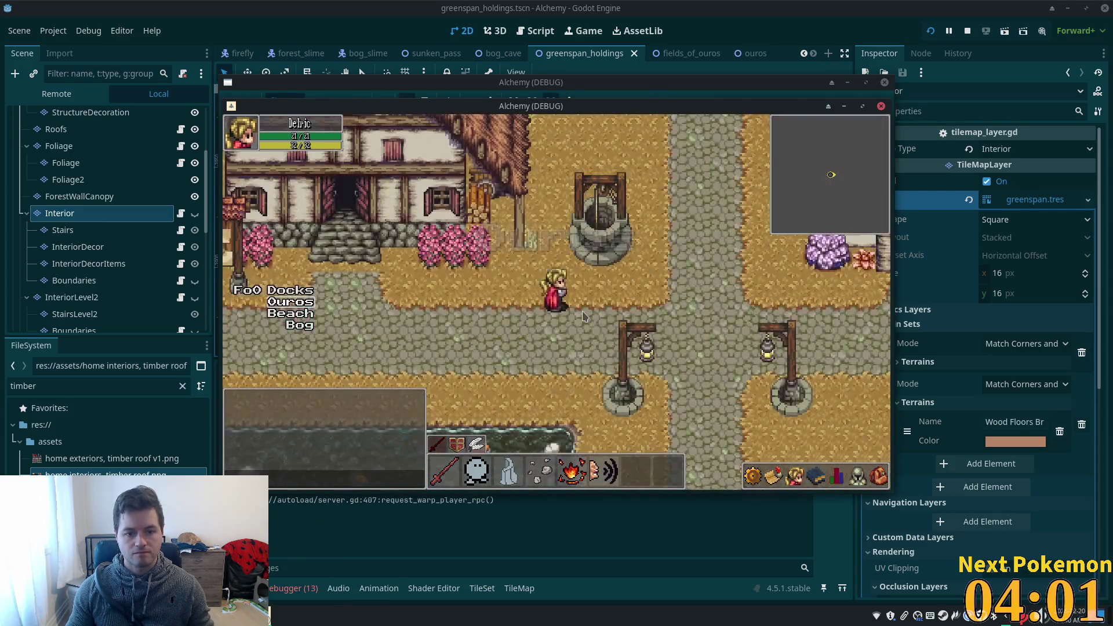
Walk into the house toward the table, back out, and around the notice board.
{"action": "key", "text": "Up"}
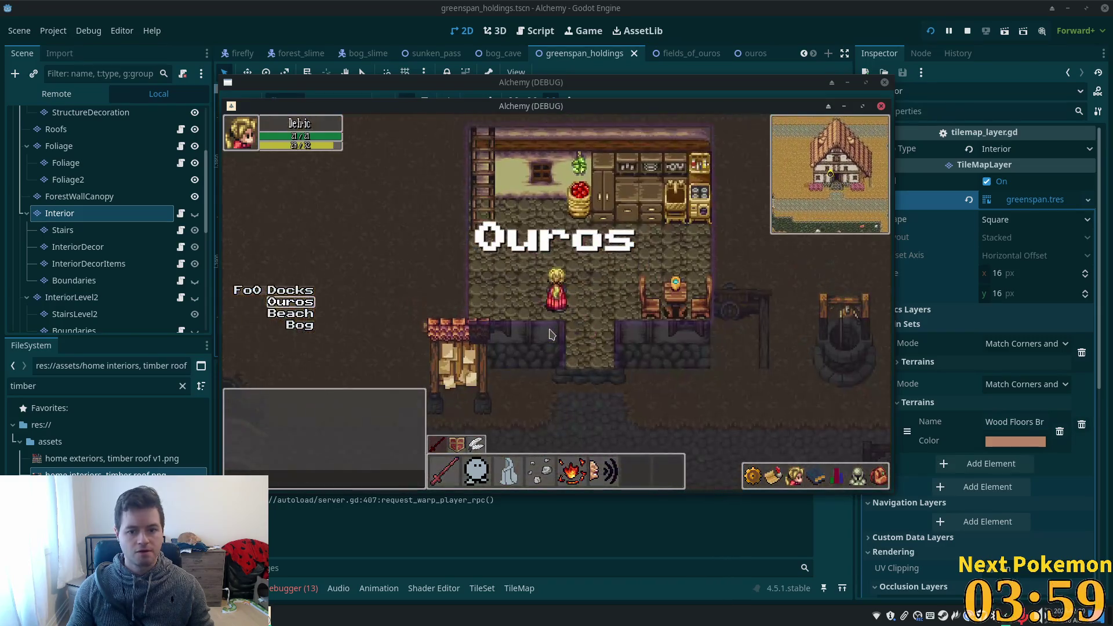
{"action": "key", "text": "Right"}
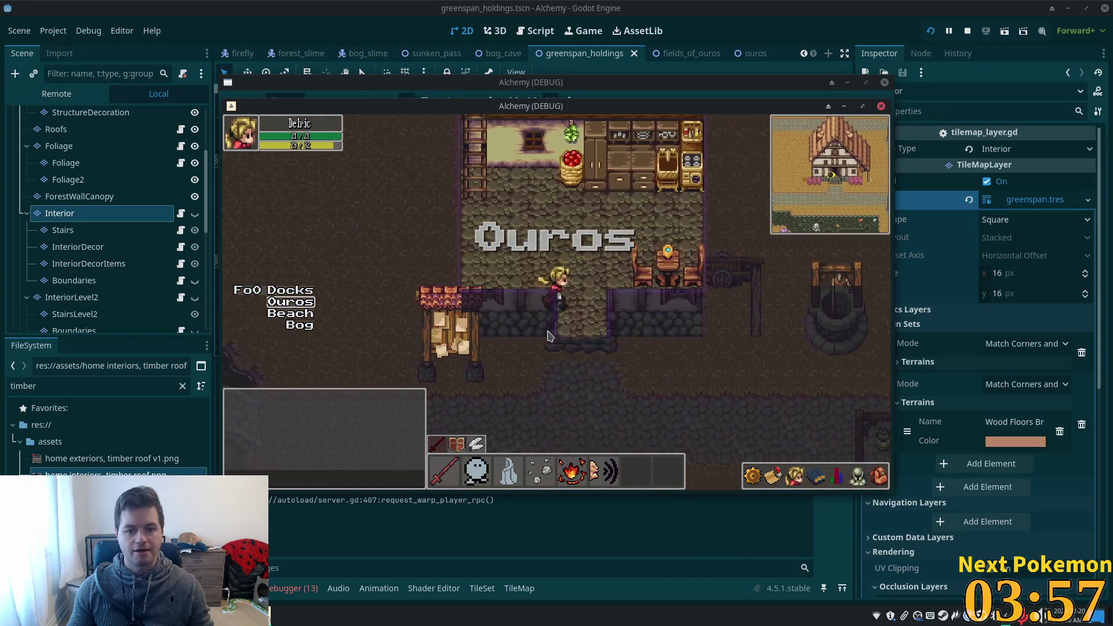
{"action": "key", "text": "Right"}
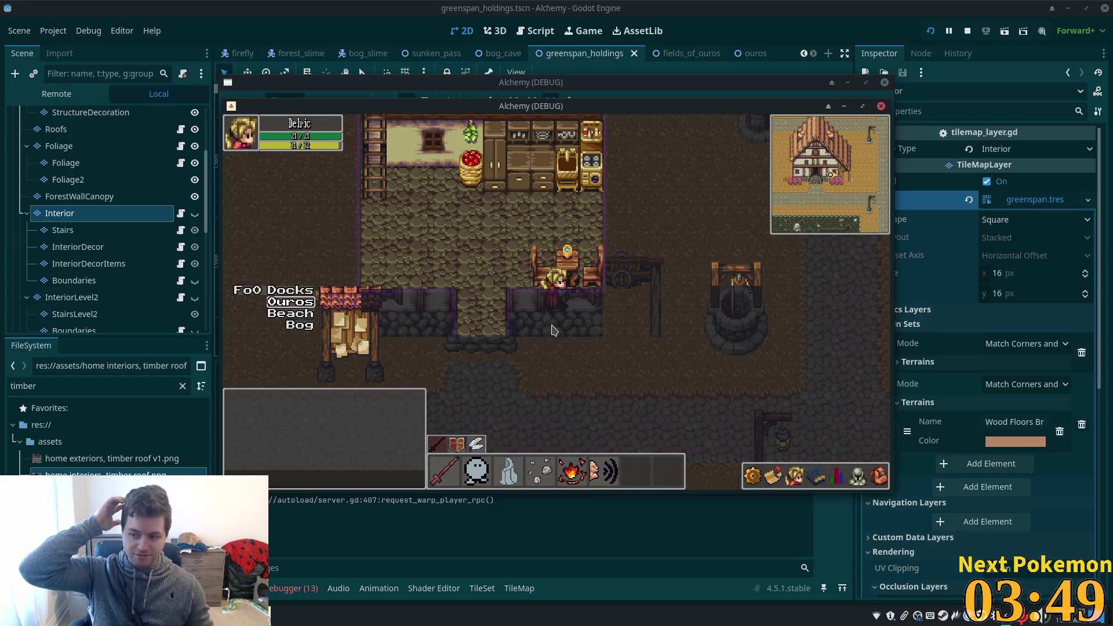
{"action": "key", "text": "Down"}
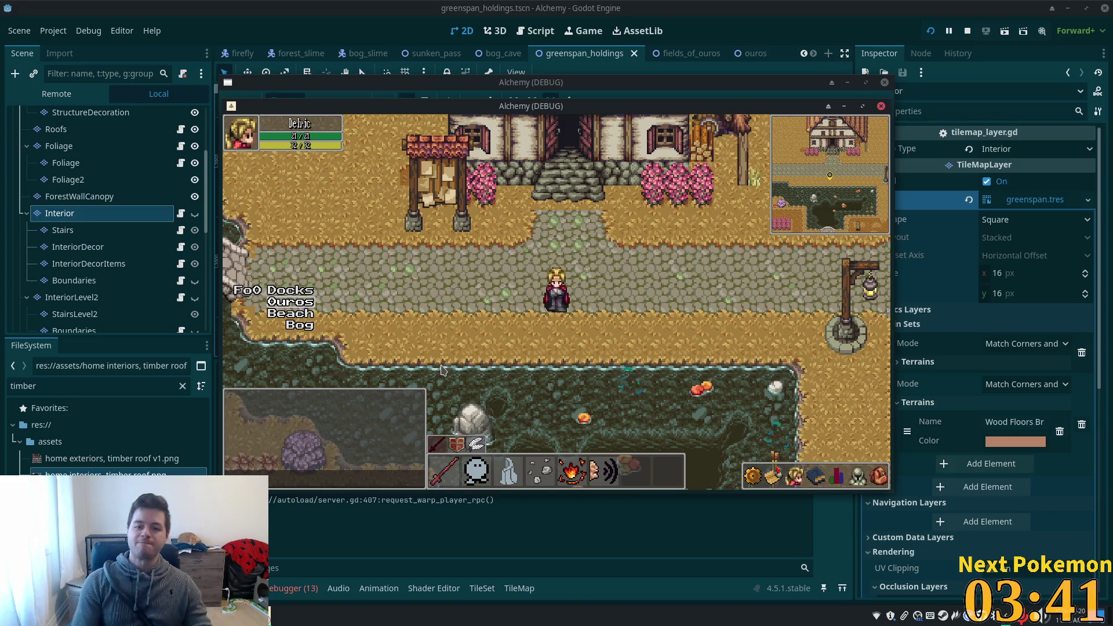
{"action": "key", "text": "w"}
{"action": "key", "text": "s"}
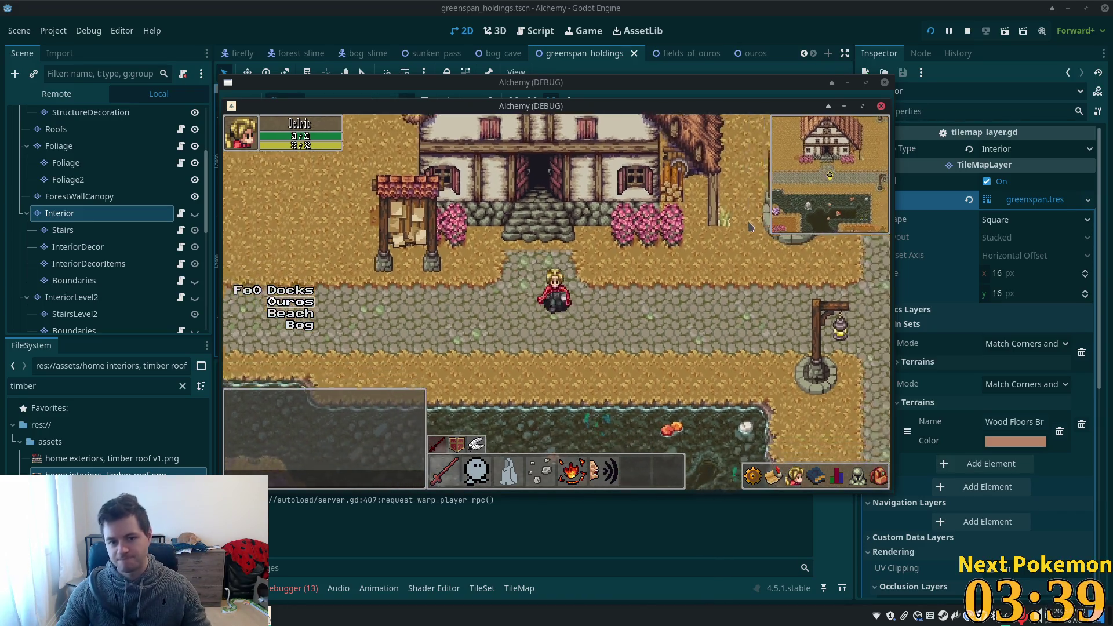
{"action": "key", "text": "a"}
{"action": "key", "text": "a"}
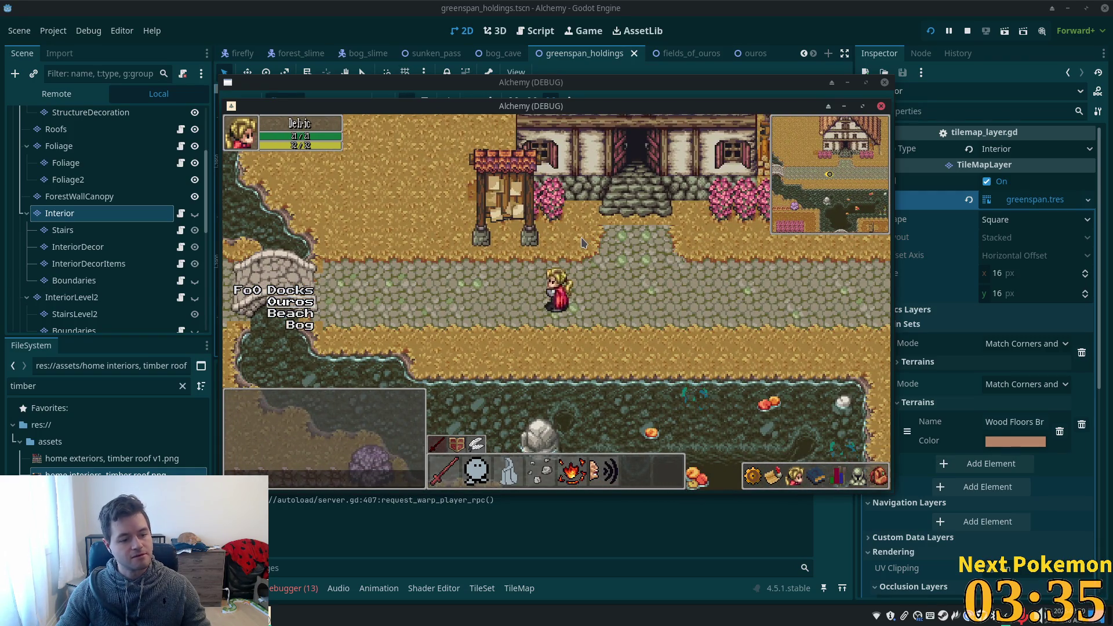
{"action": "key", "text": "w"}
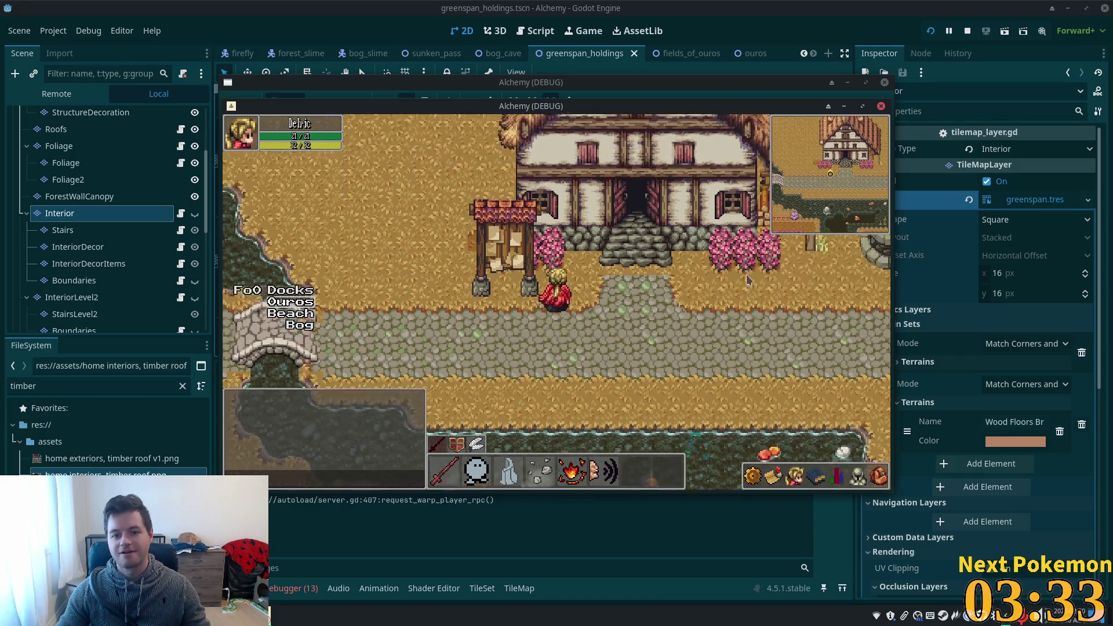
{"action": "key", "text": "a"}
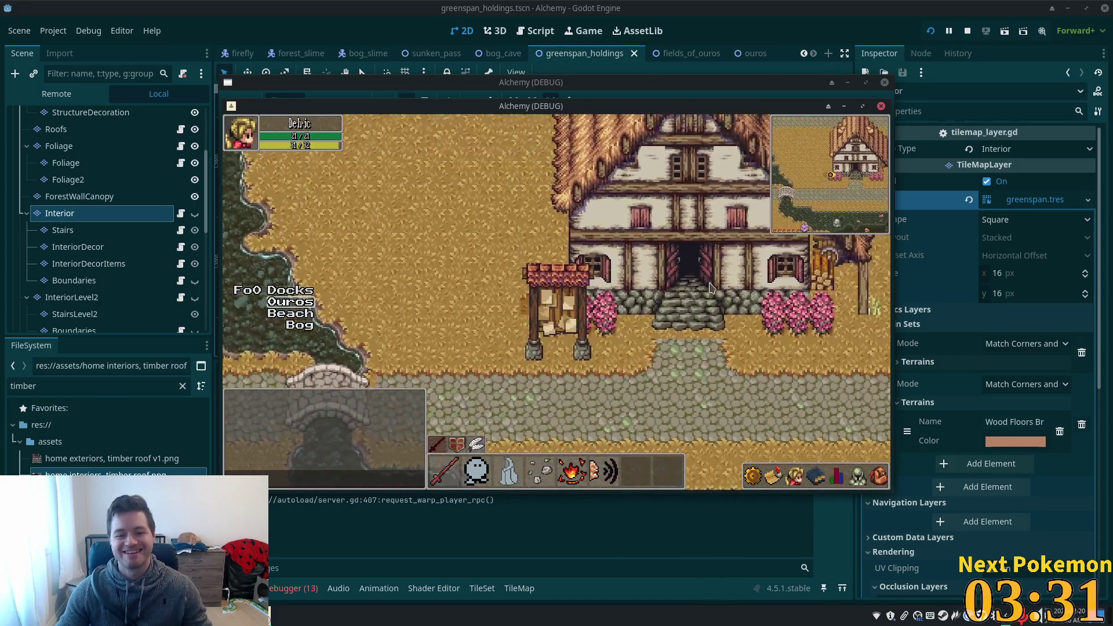
{"action": "key", "text": "s"}
{"action": "key", "text": "d"}
{"action": "key", "text": "w"}
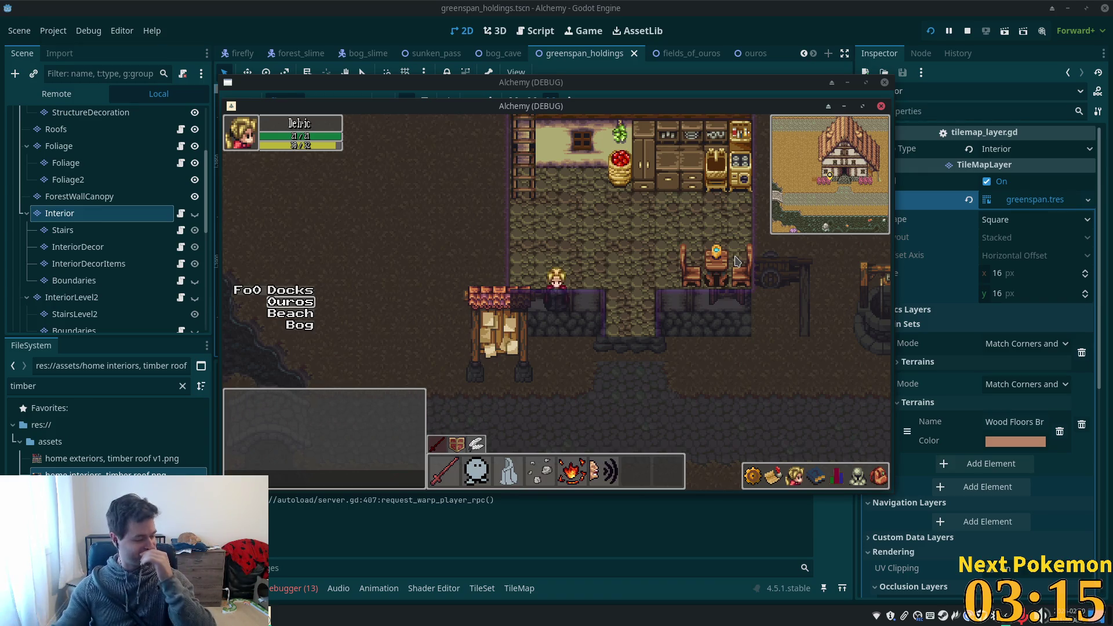
Walk out along the village path and back inside toward the house's lower wall.
{"action": "key", "text": "Left"}
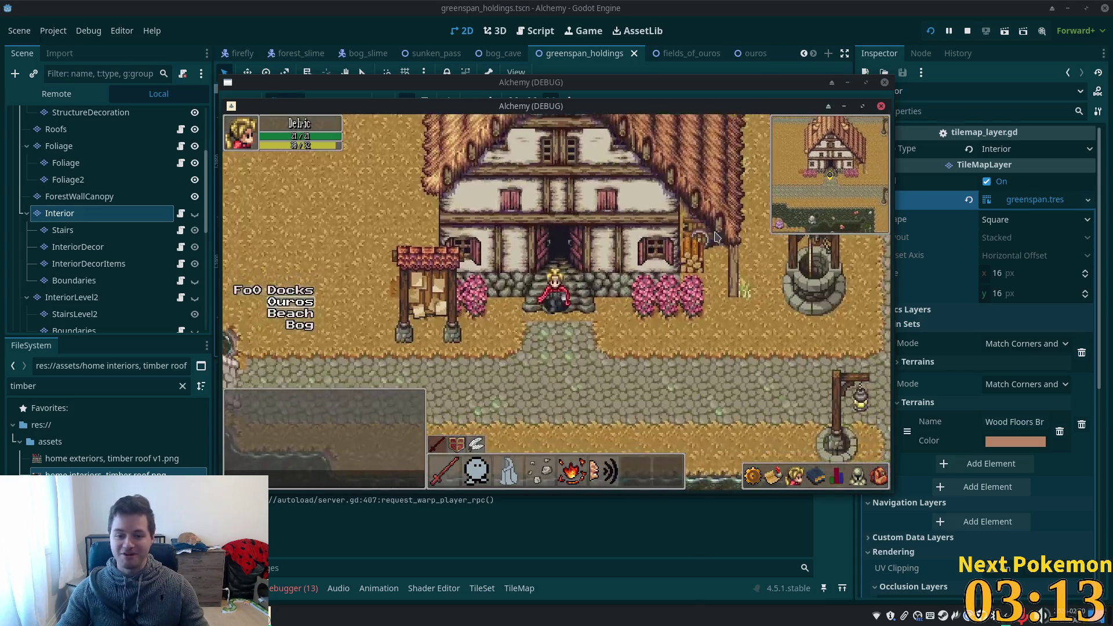
{"action": "key", "text": "Left"}
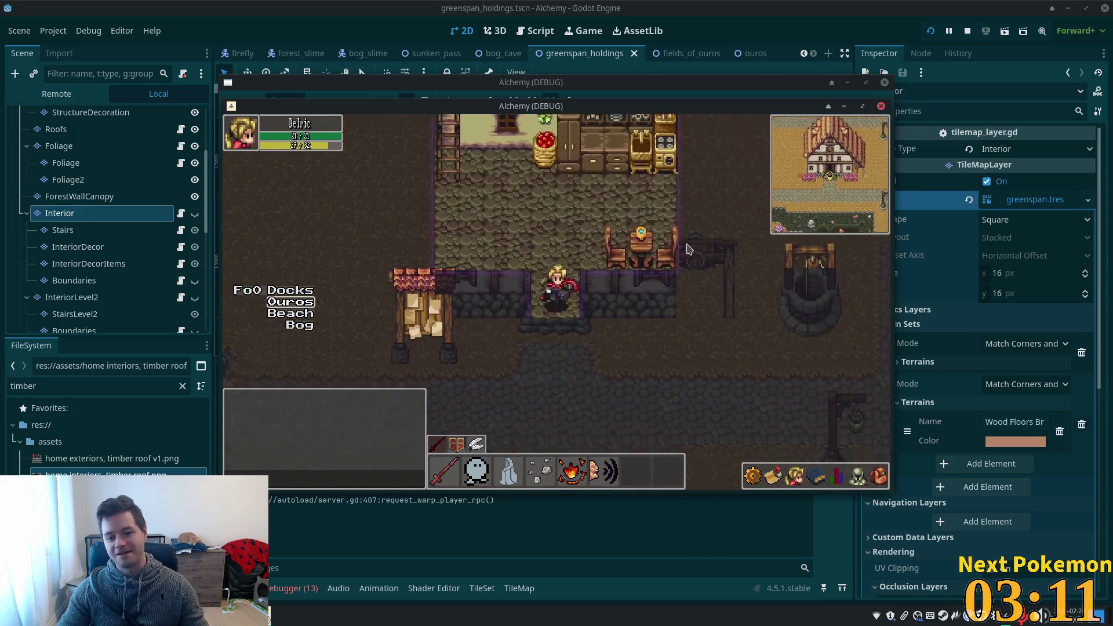
{"action": "key", "text": "Left"}
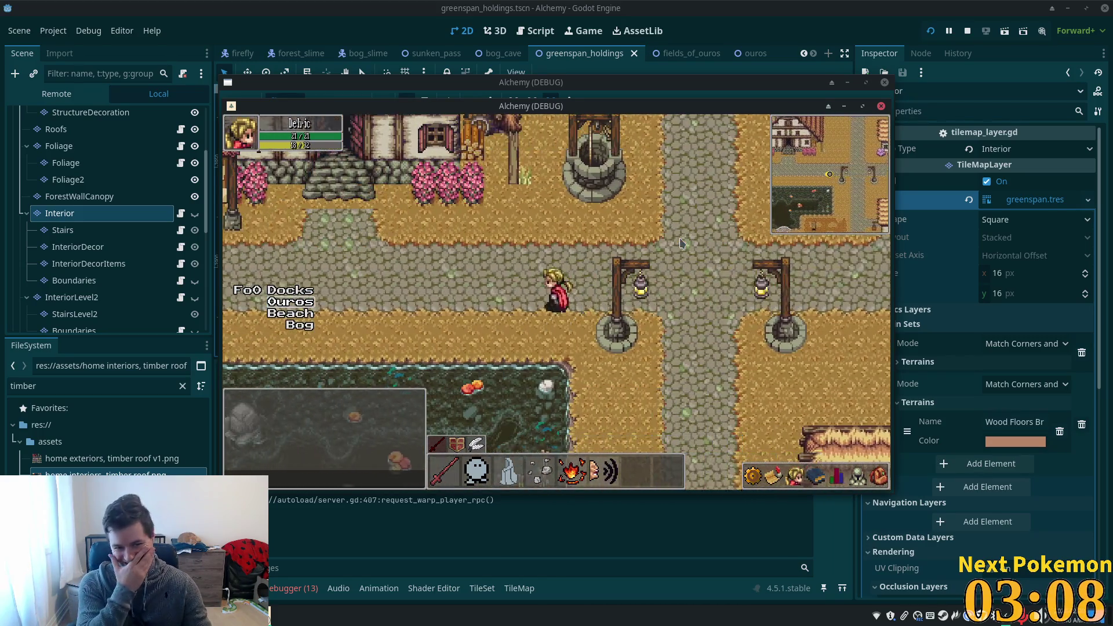
{"action": "key", "text": "Left"}
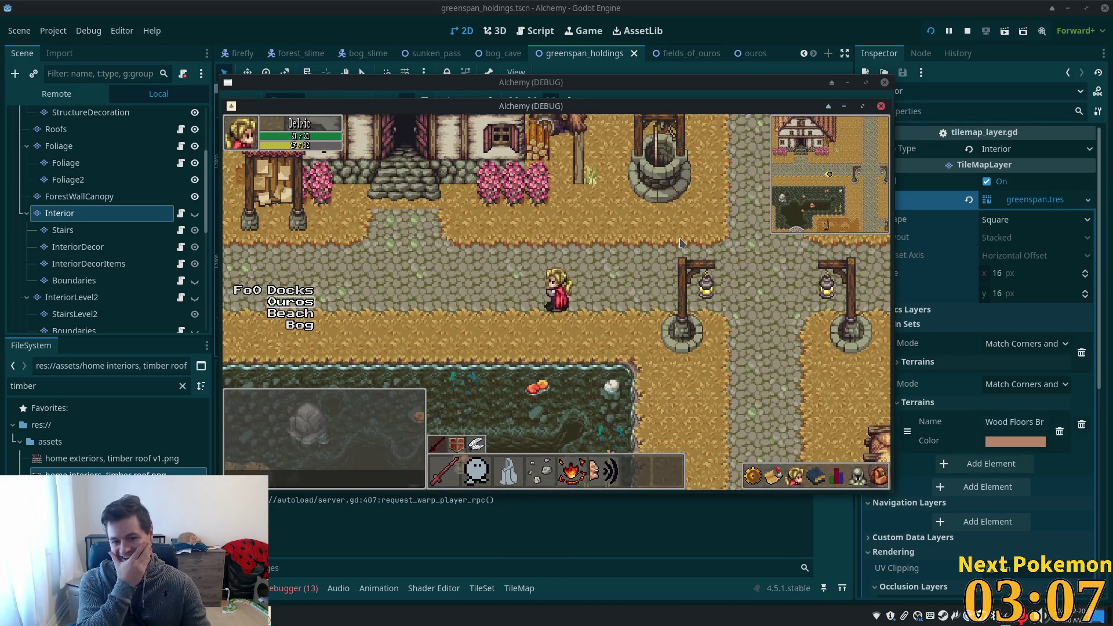
{"action": "key", "text": "Up"}
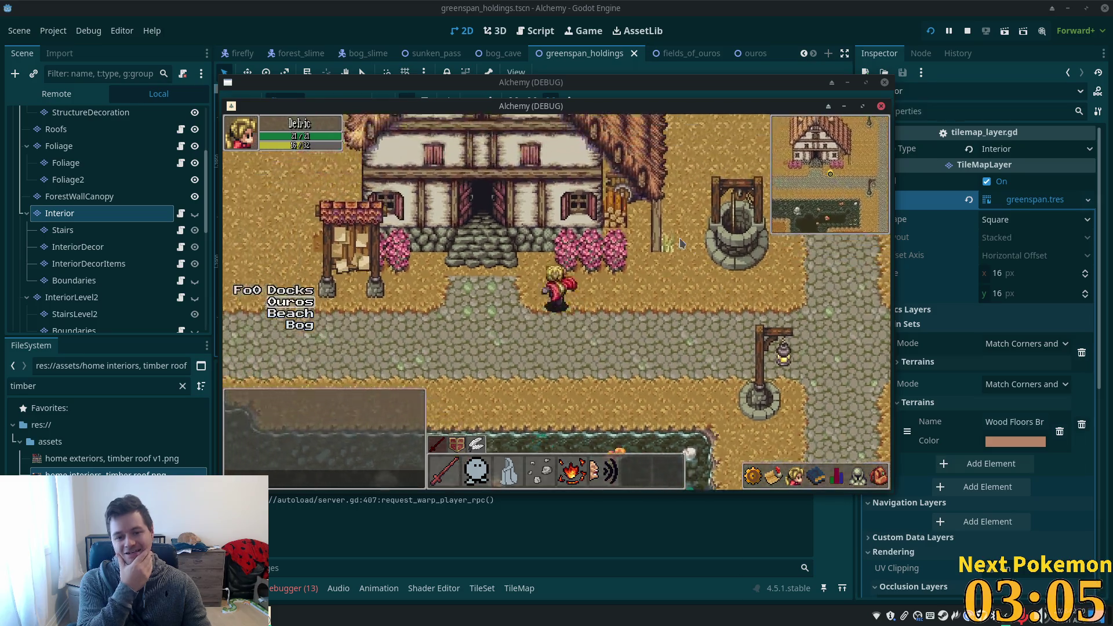
{"action": "key", "text": "Down"}
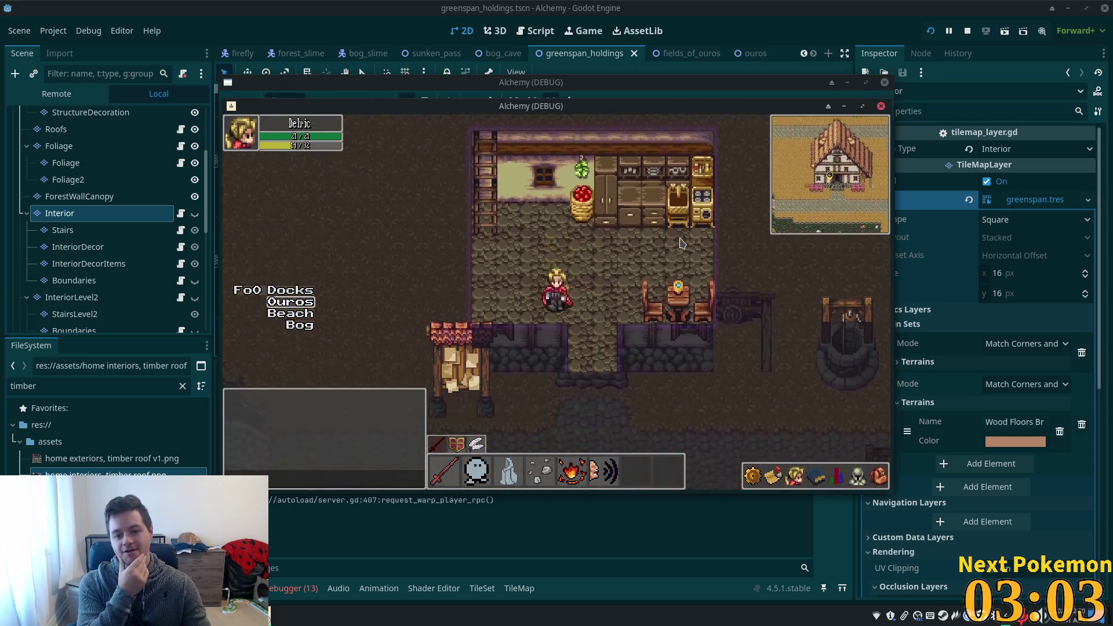
{"action": "key", "text": "Left"}
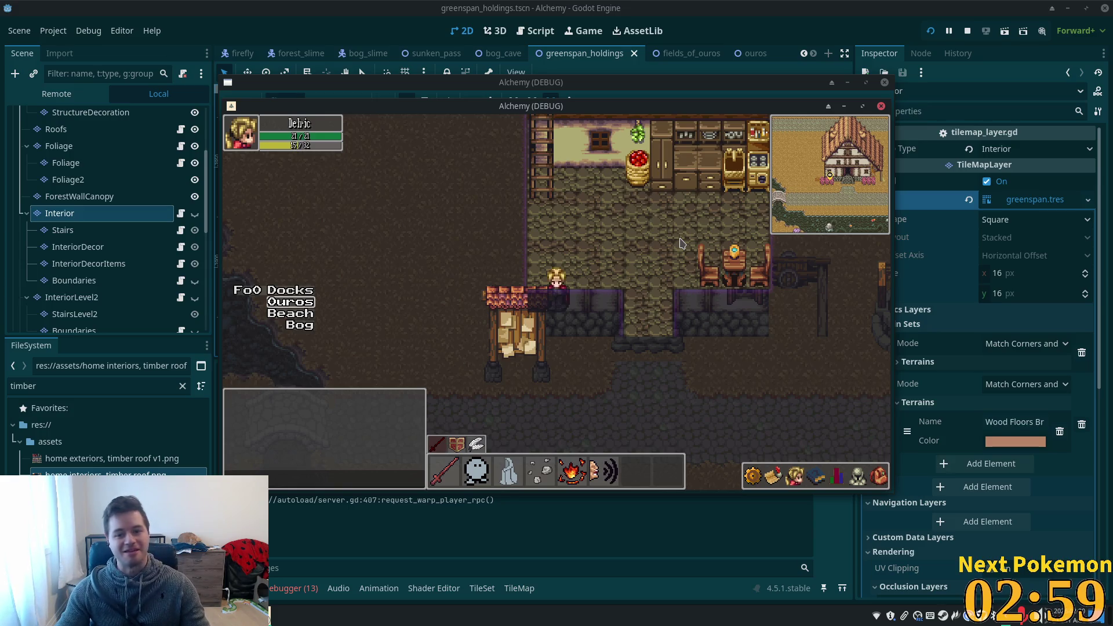
Test collision along the lower wall to the doorway, re-enter, then close both games with F8.
{"action": "key", "text": "Right"}
{"action": "key", "text": "Down"}
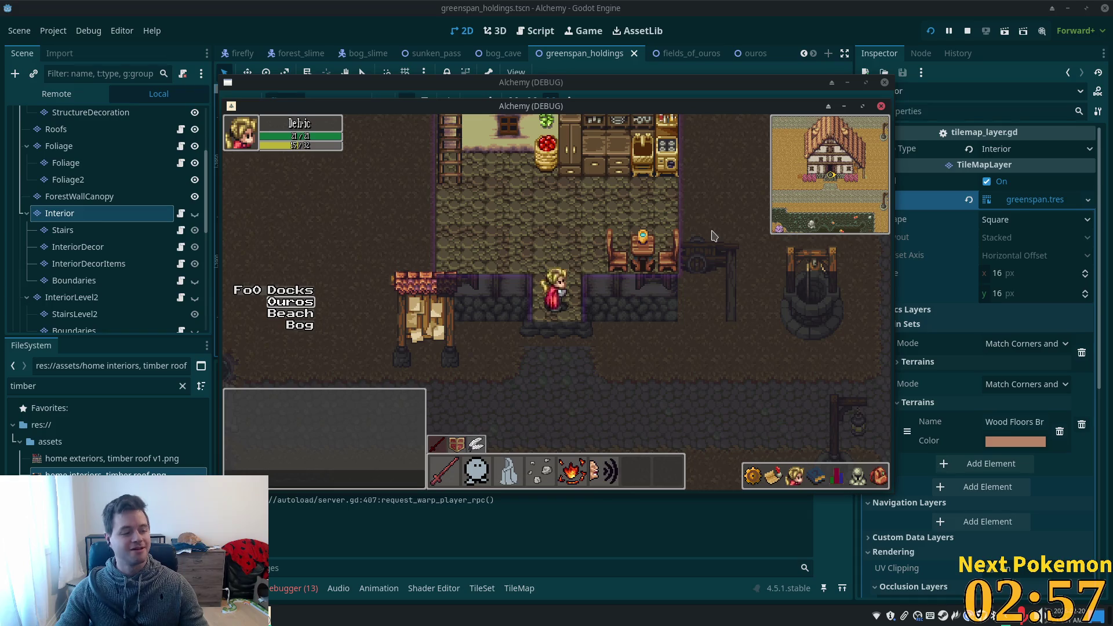
{"action": "key", "text": "Down"}
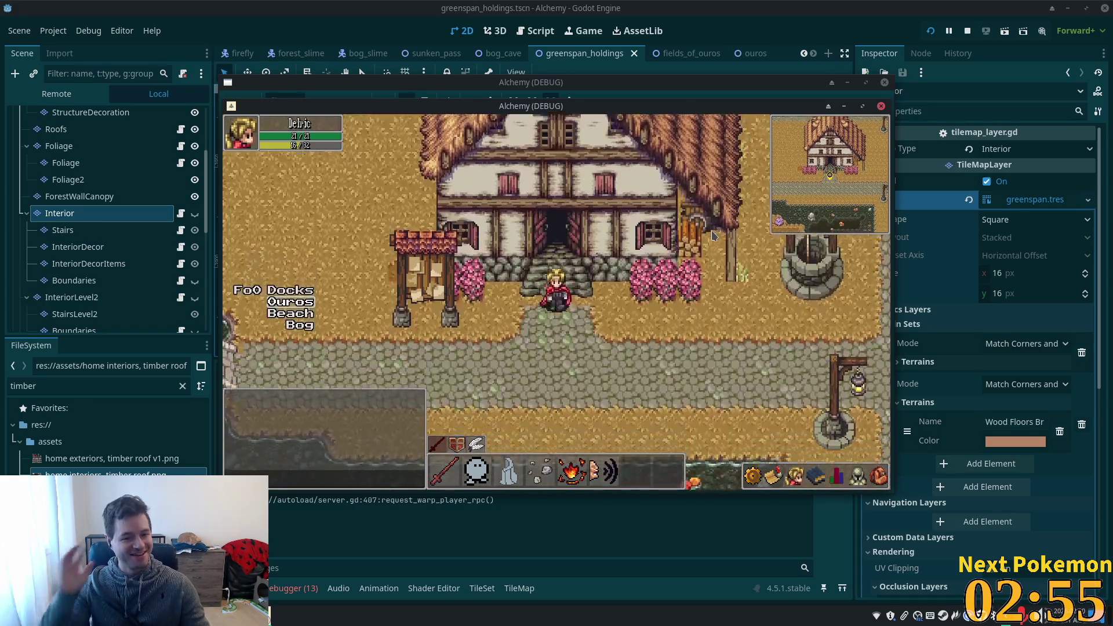
{"action": "key", "text": "Right"}
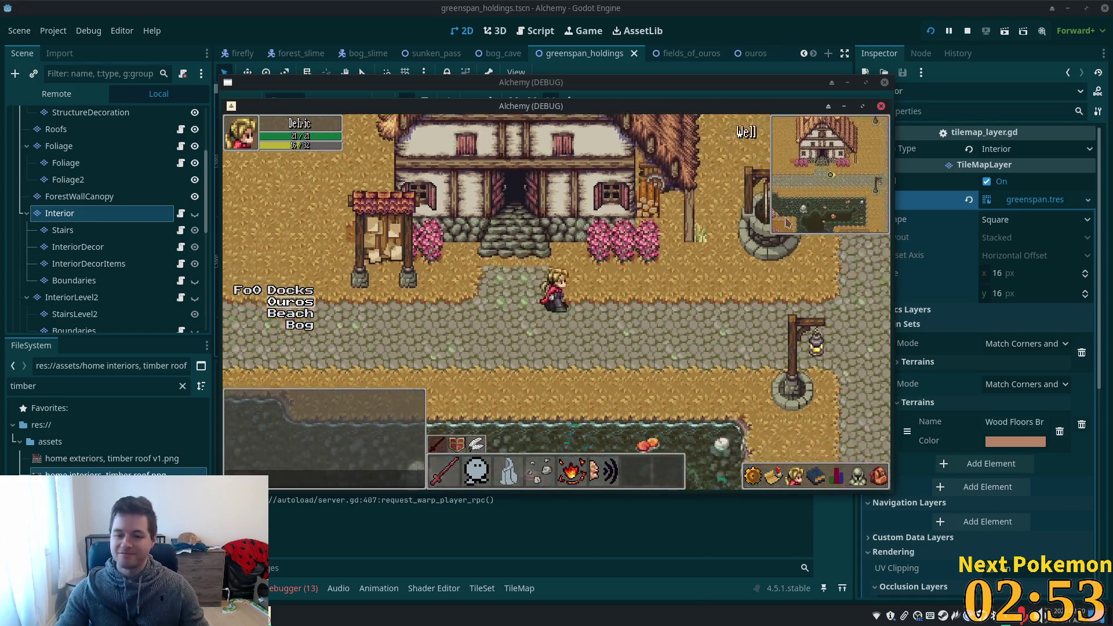
{"action": "key", "text": "Left"}
{"action": "key", "text": "Up"}
{"action": "key", "text": "Right"}
{"action": "key", "text": "Down"}
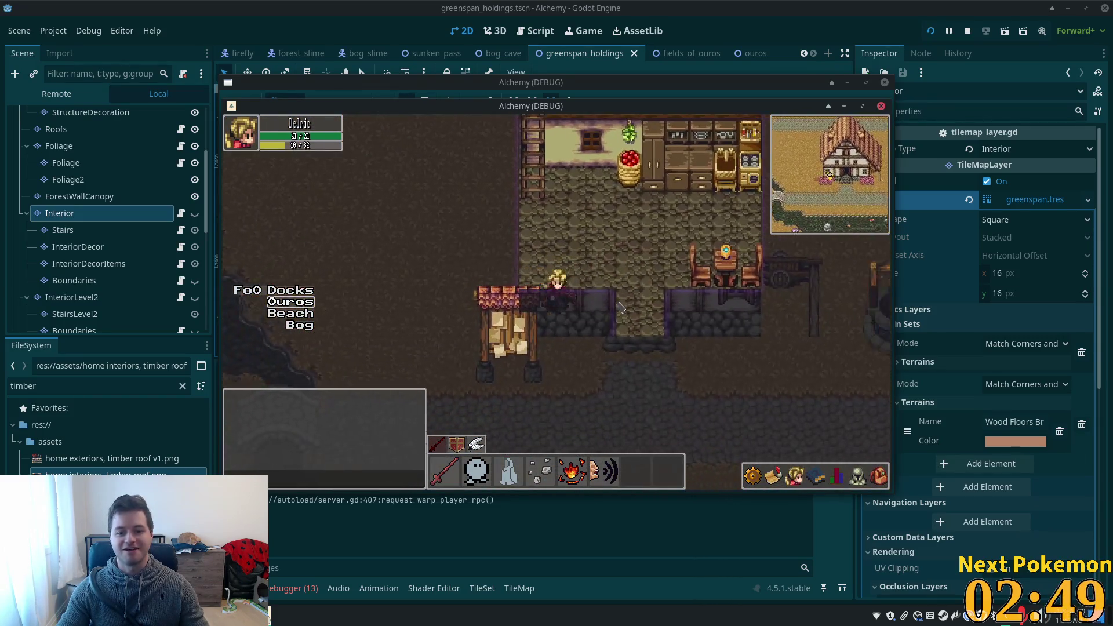
{"action": "key", "text": "F8"}
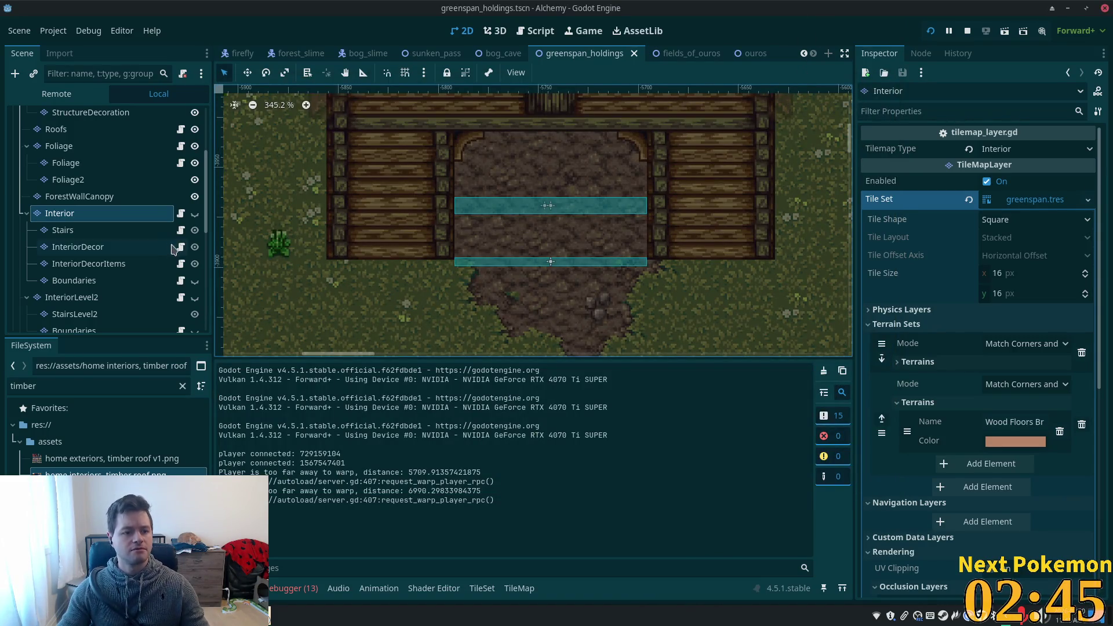
Check the ForestWallCanopy and Interior tile layers and bring up the TileSet editor.
{"action": "left_click", "coordinate": [88, 197]}
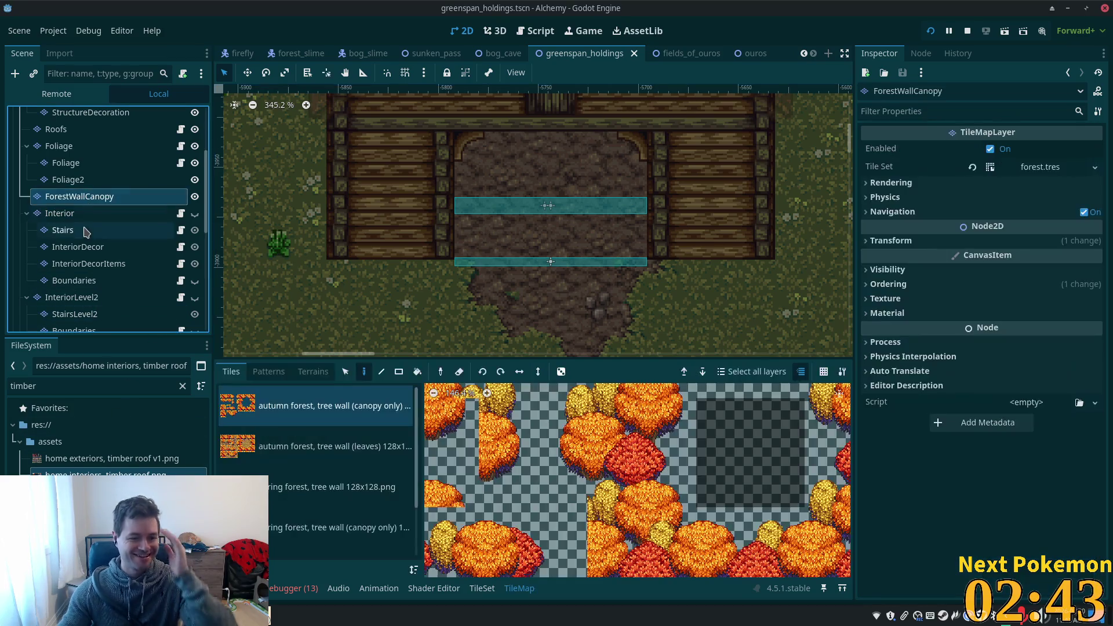
{"action": "left_click", "coordinate": [64, 213]}
{"action": "left_click", "coordinate": [484, 591]}
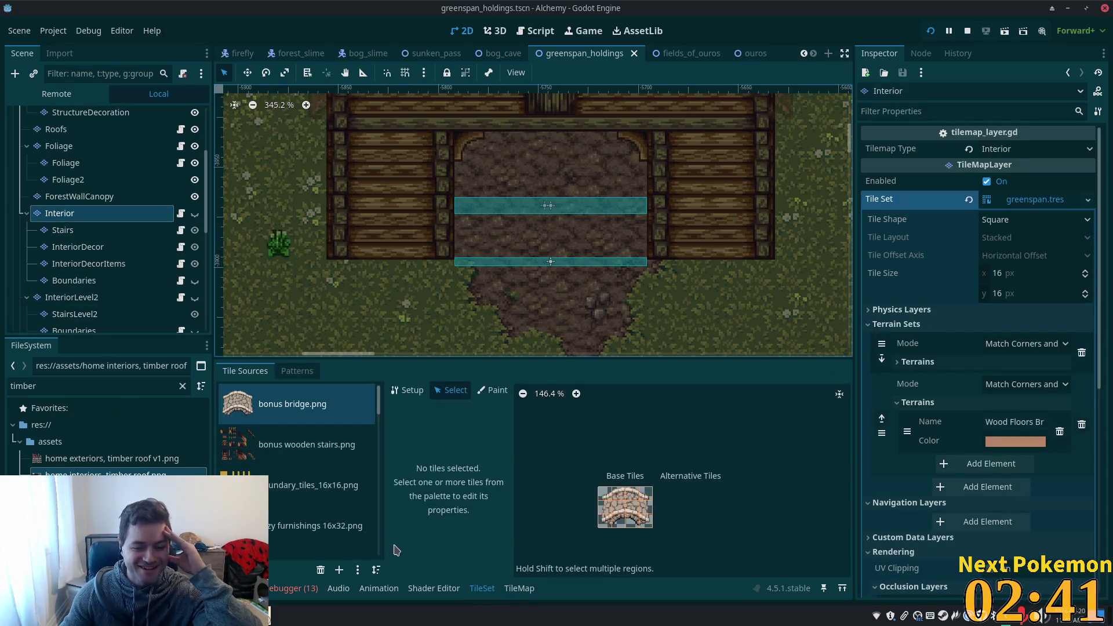
{"action": "scroll", "coordinate": [348, 464], "scroll_direction": "down", "scroll_amount": 1}
{"action": "scroll", "coordinate": [348, 441], "scroll_direction": "down", "scroll_amount": 3}
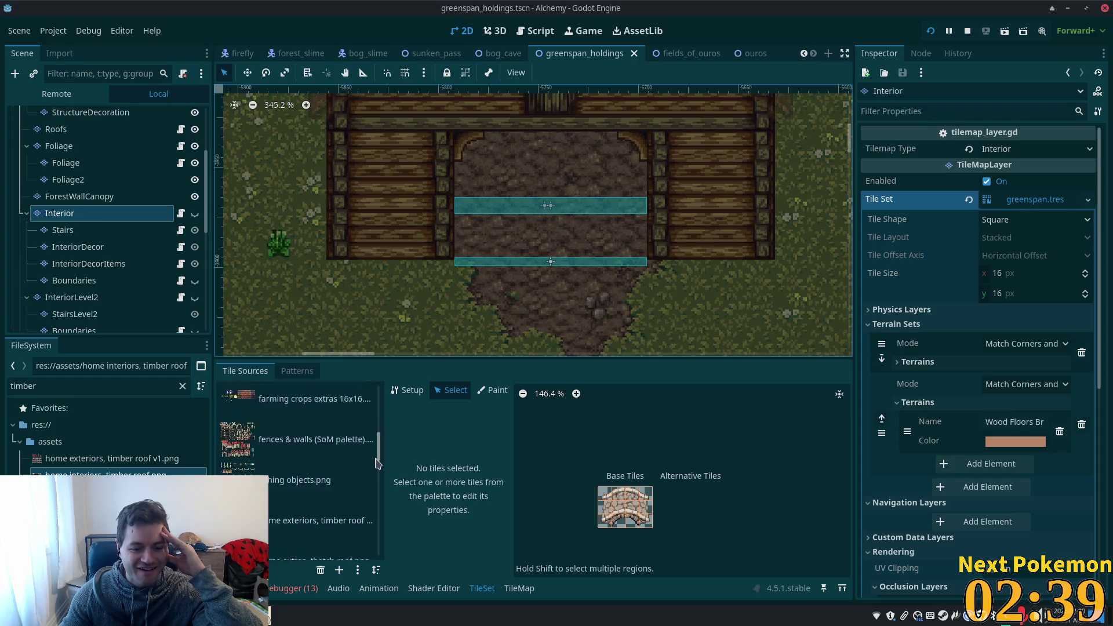
Browse the timber-roof home interiors atlas, then switch to the ouros scene.
{"action": "left_click", "coordinate": [343, 461]}
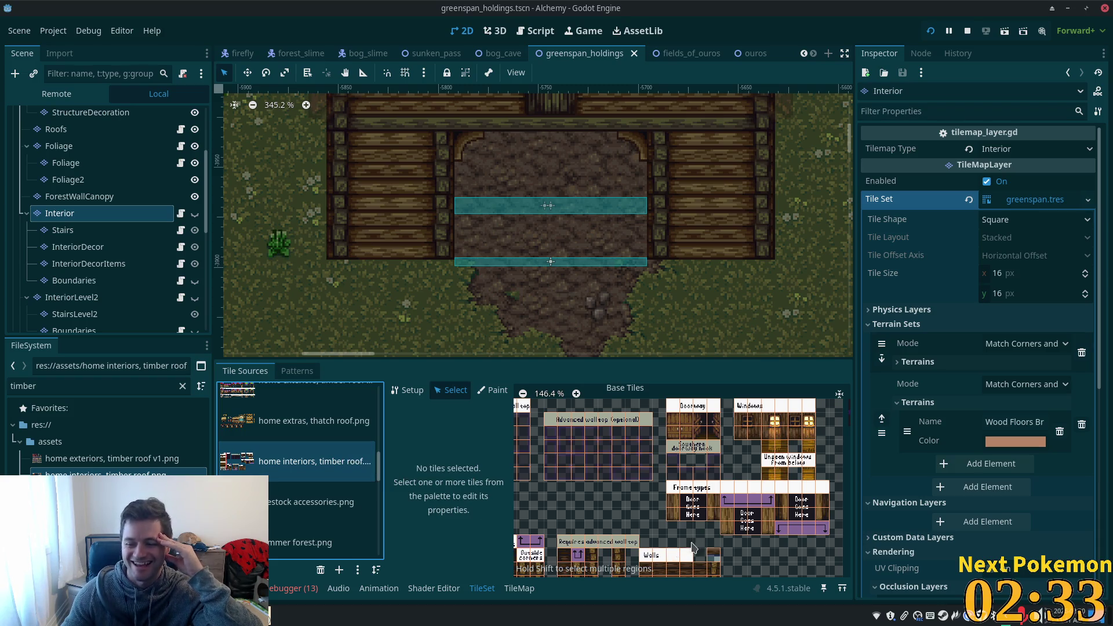
{"action": "left_click_drag", "start_coordinate": [622, 497], "coordinate": [671, 504]}
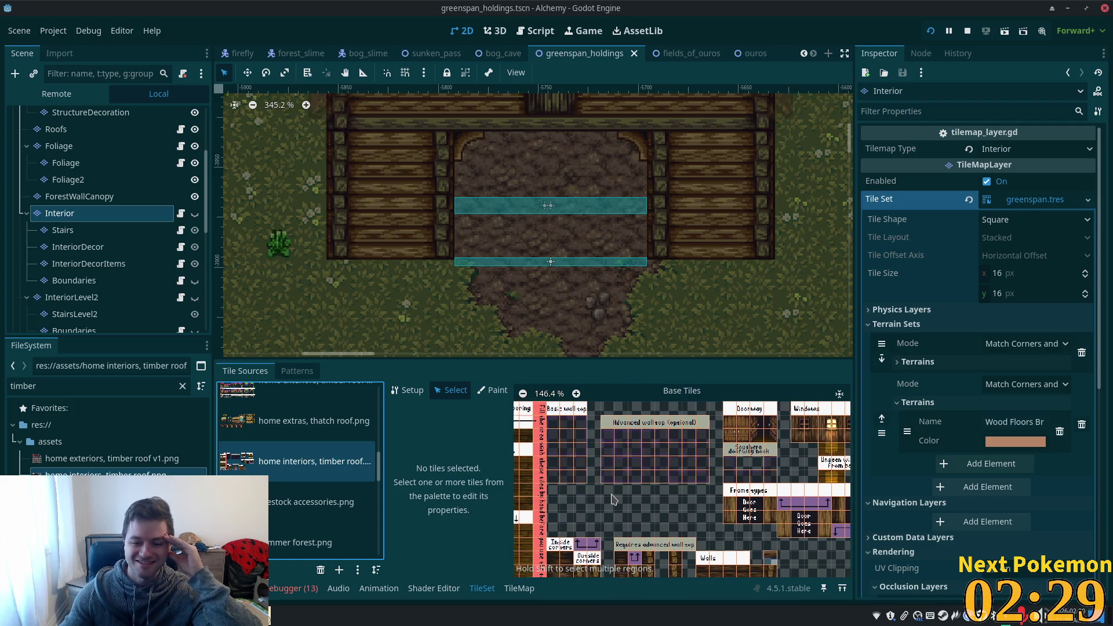
{"action": "scroll", "coordinate": [589, 453], "scroll_direction": "up", "scroll_amount": 2}
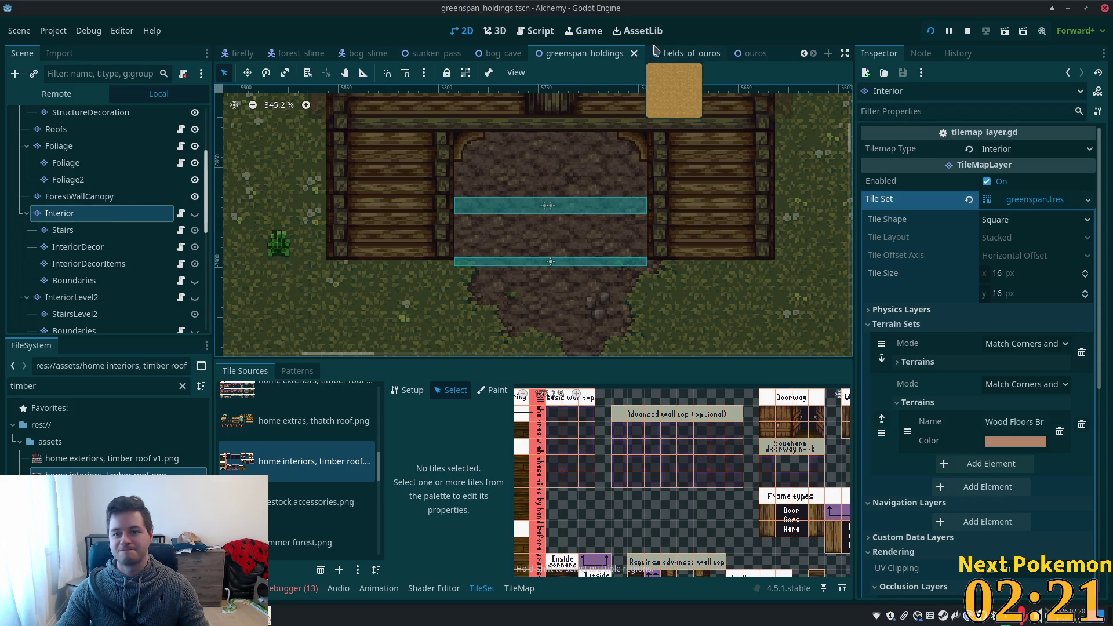
{"action": "left_click", "coordinate": [754, 53]}
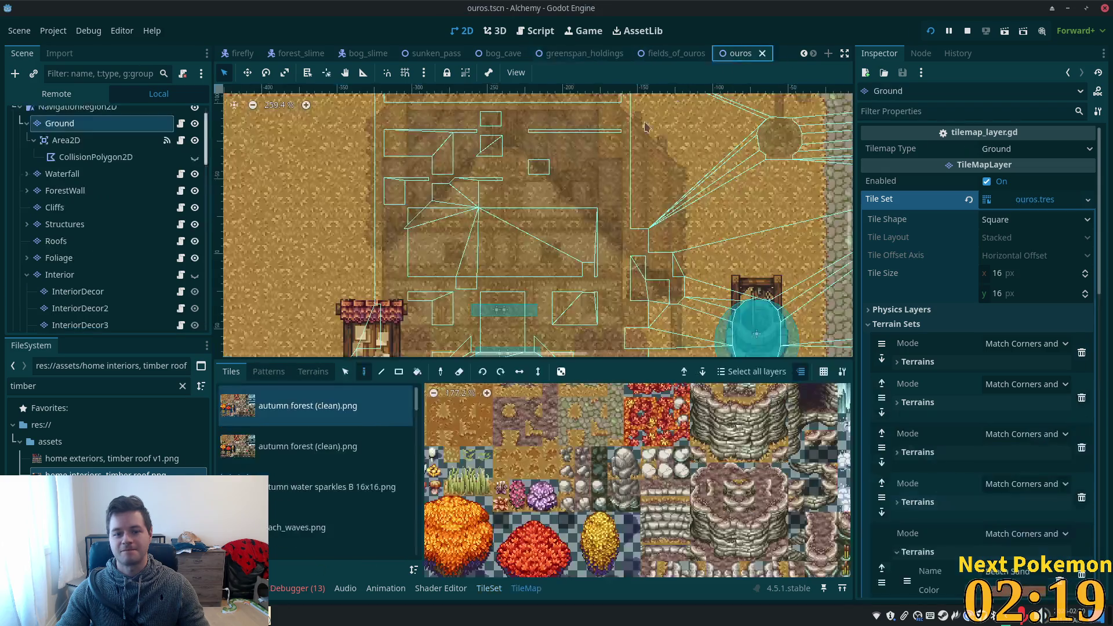
Step through the Tile Sources list to the stonework home interiors atlas.
{"action": "scroll", "coordinate": [294, 447], "scroll_direction": "down", "scroll_amount": 2}
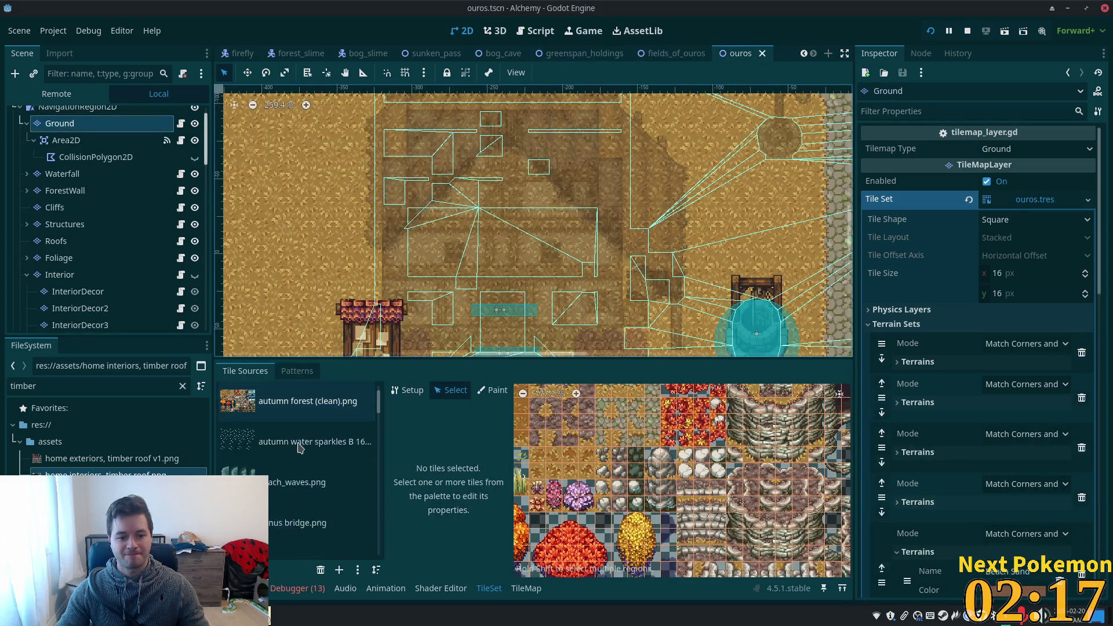
{"action": "left_click_drag", "start_coordinate": [377, 393], "coordinate": [377, 451]}
{"action": "scroll", "coordinate": [378, 450], "scroll_direction": "down", "scroll_amount": 3}
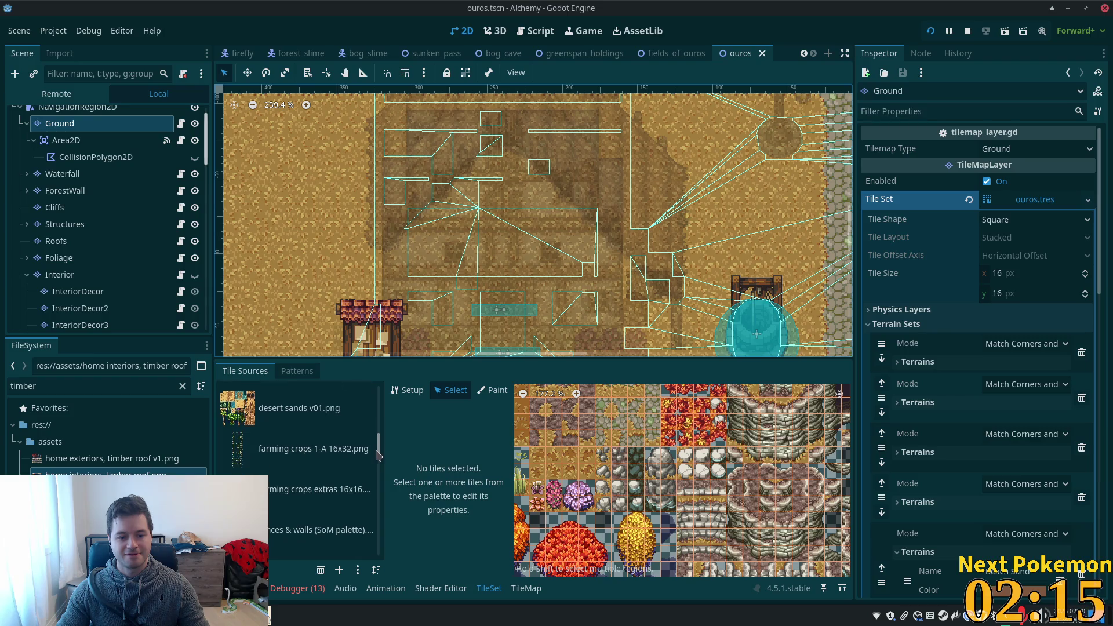
{"action": "left_click", "coordinate": [293, 503]}
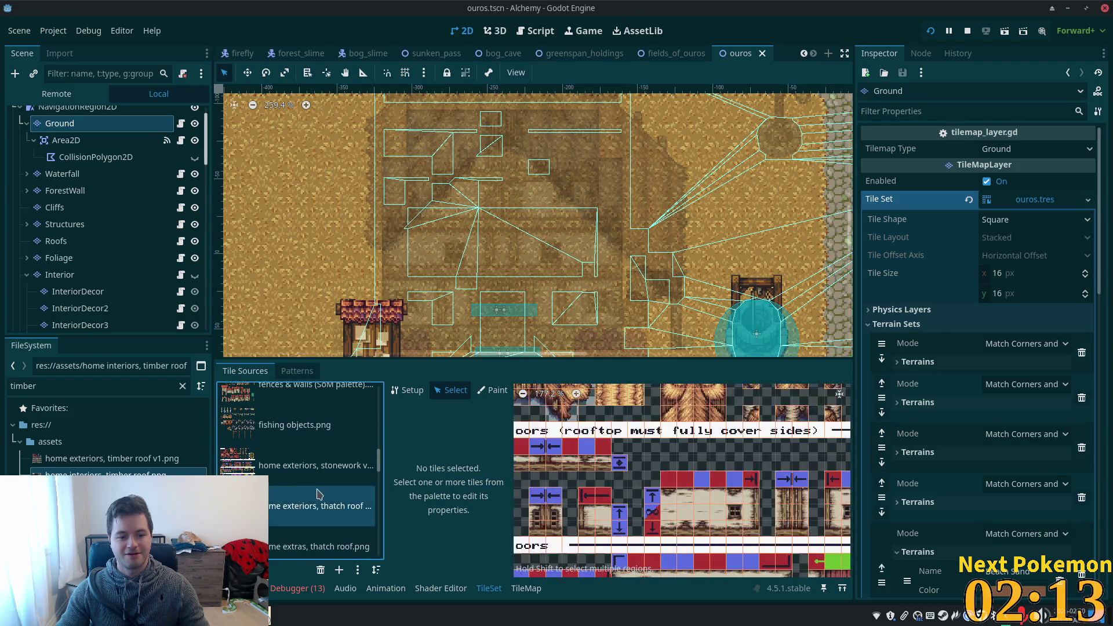
{"action": "scroll", "coordinate": [321, 494], "scroll_direction": "down", "scroll_amount": 1}
{"action": "scroll", "coordinate": [320, 496], "scroll_direction": "down", "scroll_amount": 1}
{"action": "left_click", "coordinate": [320, 496]}
{"action": "left_click", "coordinate": [302, 540]}
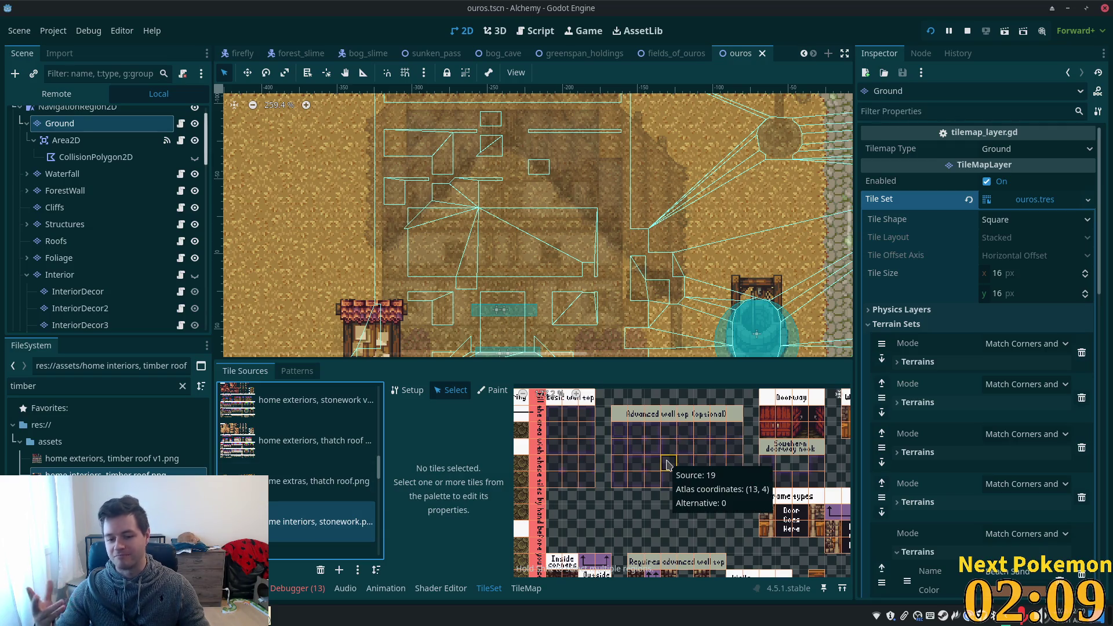
Select a stonework wall-top tile and review its properties.
{"action": "scroll", "coordinate": [560, 446], "scroll_direction": "up", "scroll_amount": 3}
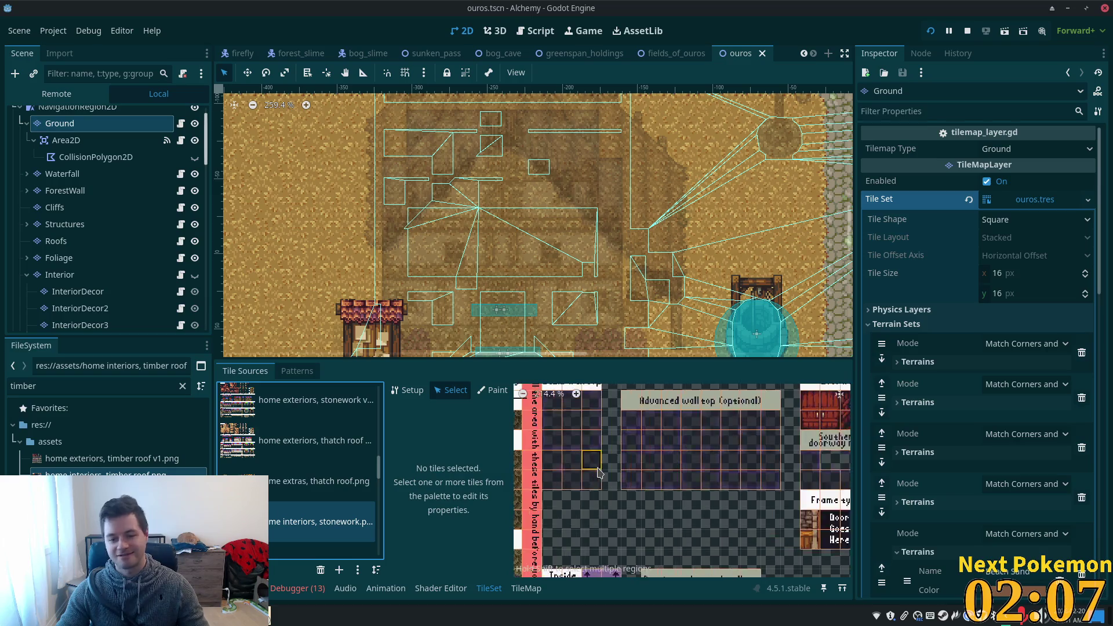
{"action": "left_click", "coordinate": [561, 432]}
{"action": "scroll", "coordinate": [560, 522], "scroll_direction": "down", "scroll_amount": 5}
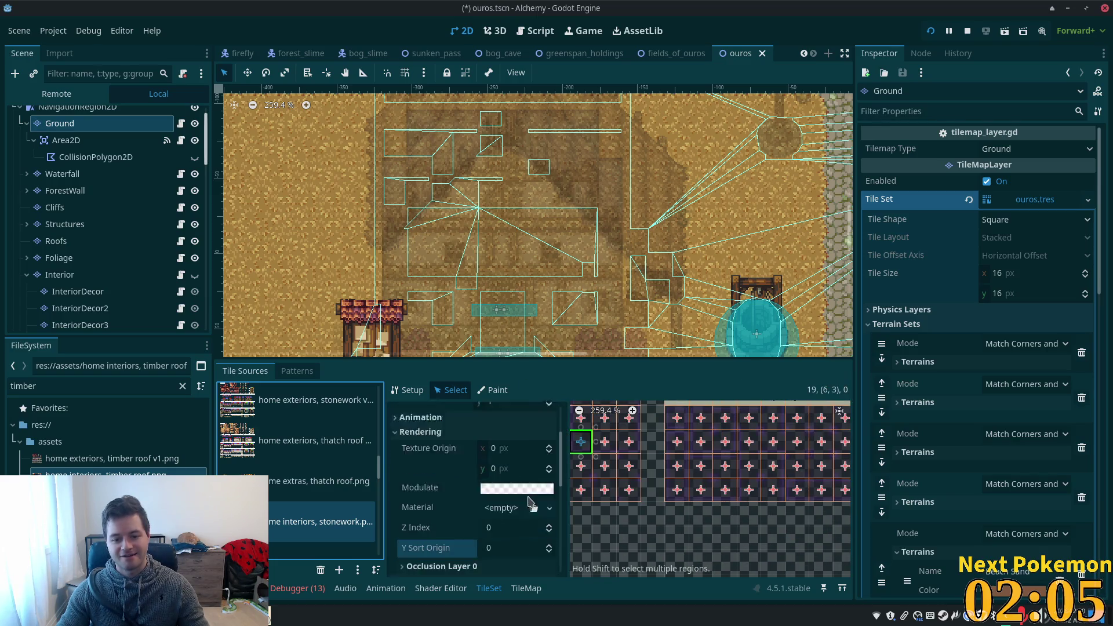
{"action": "scroll", "coordinate": [560, 545], "scroll_direction": "down", "scroll_amount": 3}
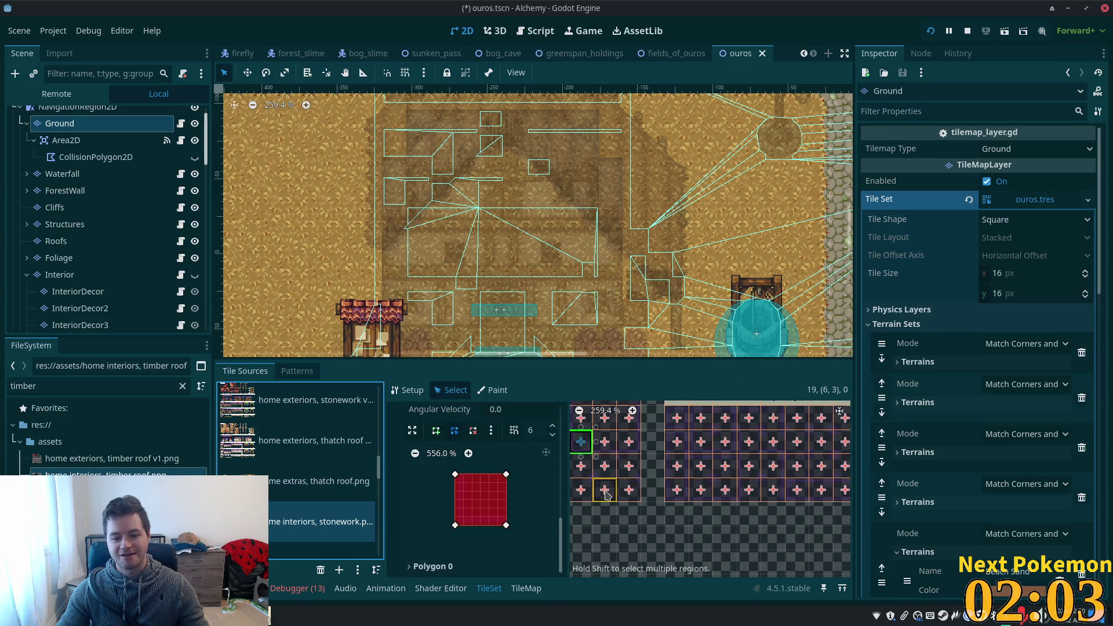
{"action": "scroll", "coordinate": [613, 453], "scroll_direction": "up", "scroll_amount": 2}
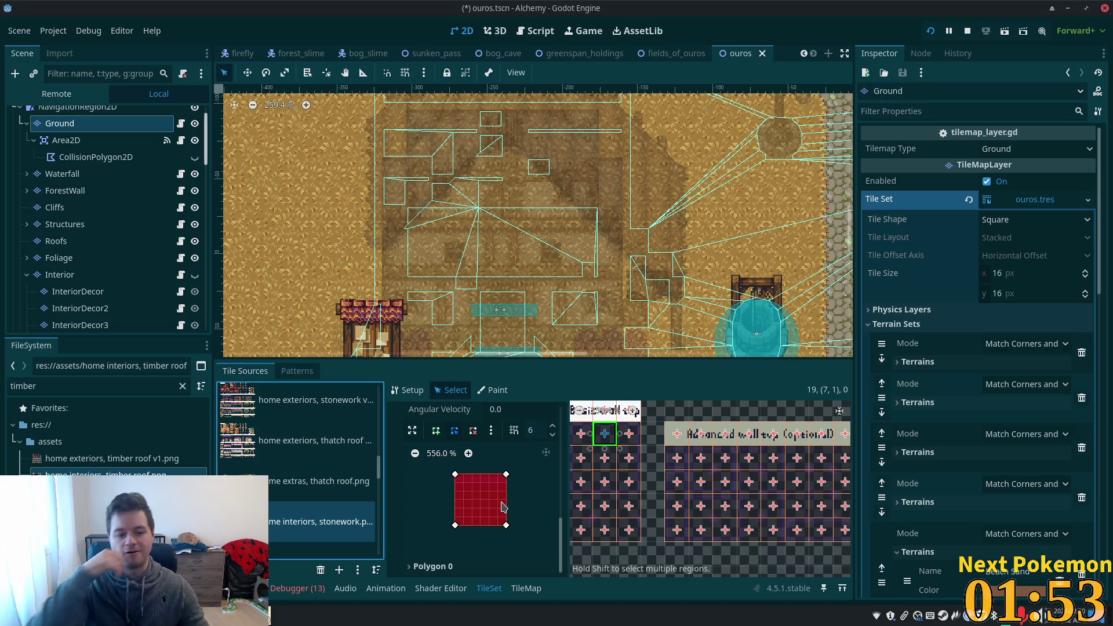
{"action": "scroll", "coordinate": [355, 482], "scroll_direction": "down", "scroll_amount": 2}
In the thatch-roof home interiors atlas, view the wall-top tiles' collision polygons, including tile (8,1).
{"action": "left_click", "coordinate": [321, 533]}
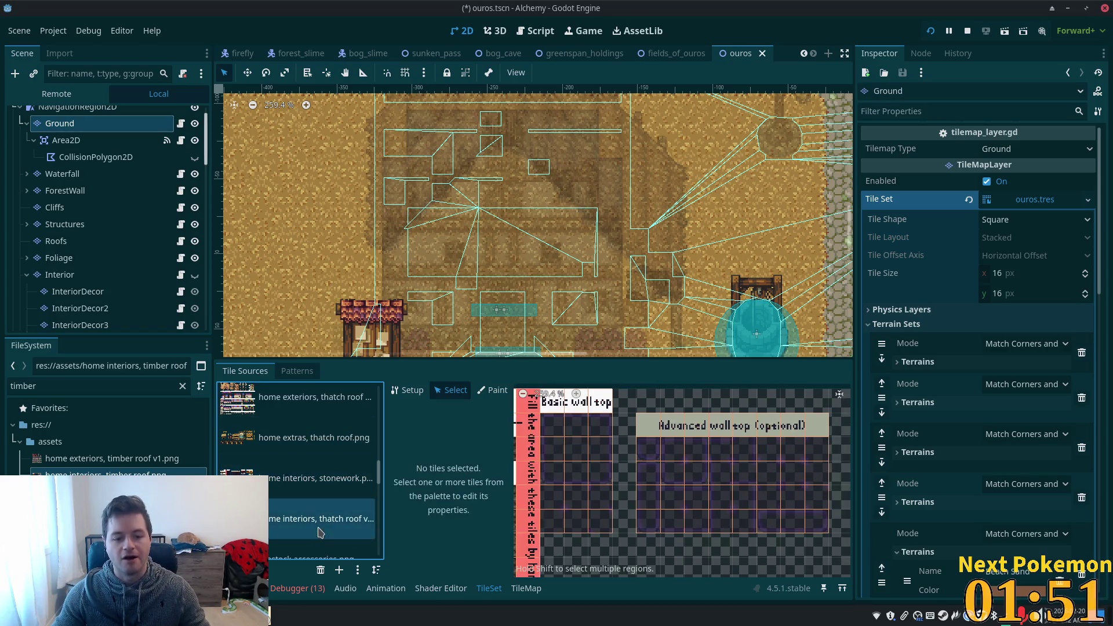
{"action": "left_click", "coordinate": [553, 436]}
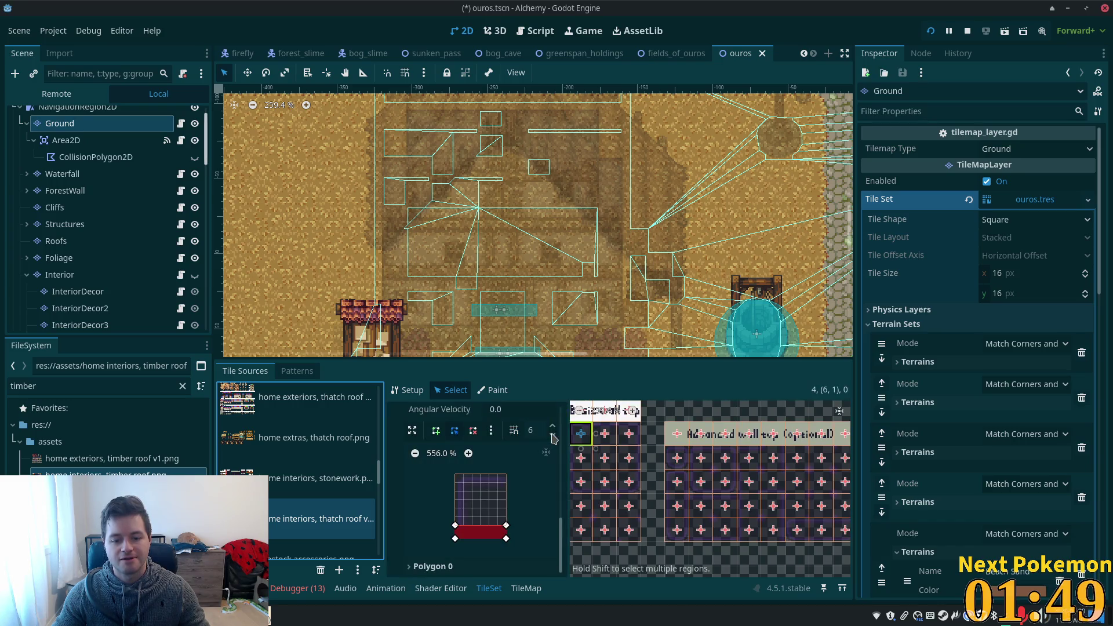
{"action": "left_click", "coordinate": [606, 432]}
{"action": "left_click", "coordinate": [629, 434]}
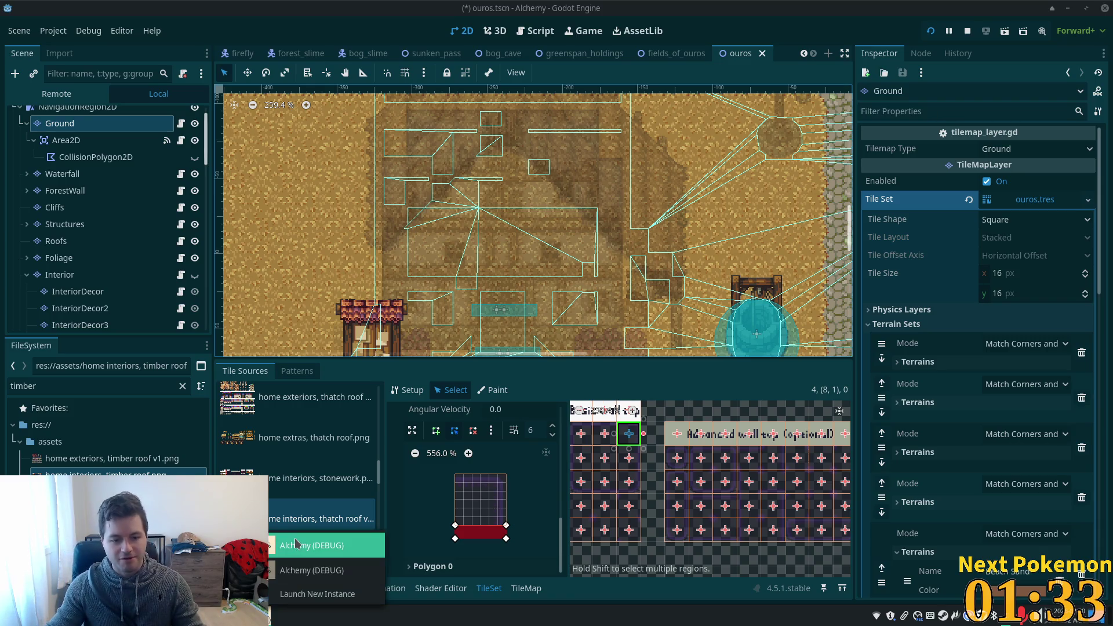
Move the first game window off the TileSet editor and warp its character to the Bog.
{"action": "left_click", "coordinate": [323, 553]}
{"action": "mouse_move", "coordinate": [578, 113]}
{"action": "left_mouse_down"}
{"action": "mouse_move", "coordinate": [851, 137]}
{"action": "mouse_move", "coordinate": [880, 162]}
{"action": "left_mouse_up"}
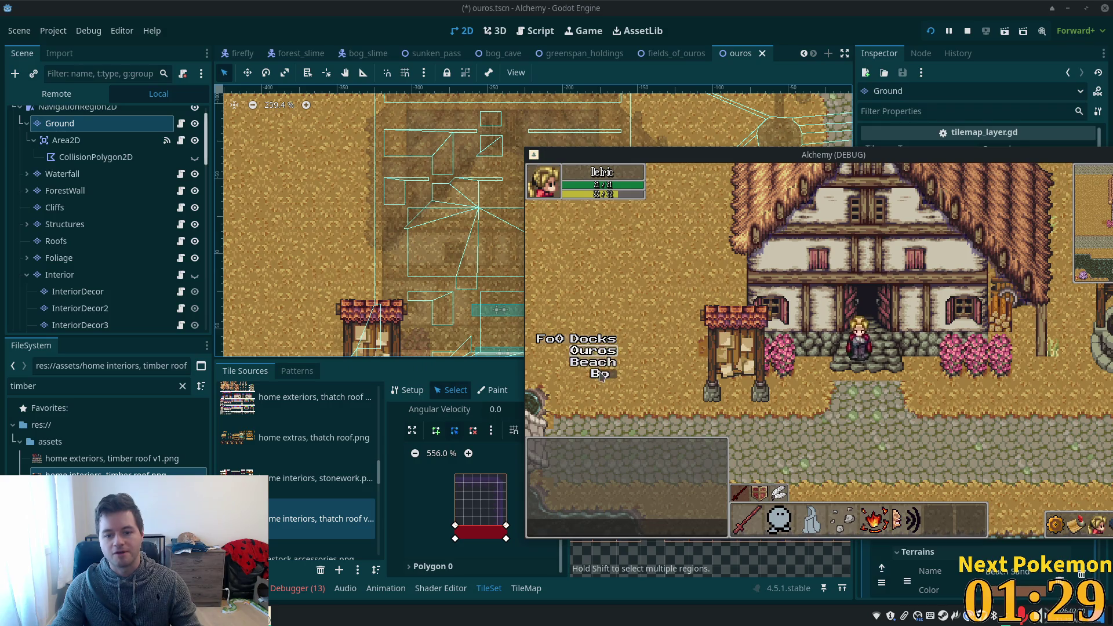
{"action": "left_click", "coordinate": [602, 374]}
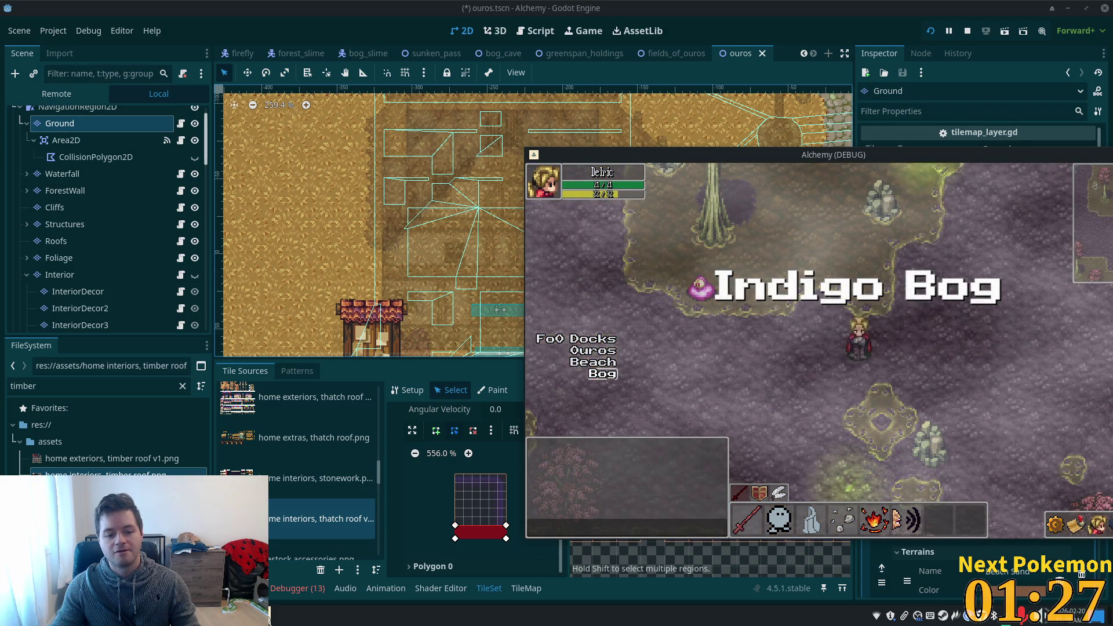
Bring the second game instance forward, move it left, and walk its character across the village.
{"action": "left_click", "coordinate": [283, 616]}
{"action": "left_click", "coordinate": [283, 576]}
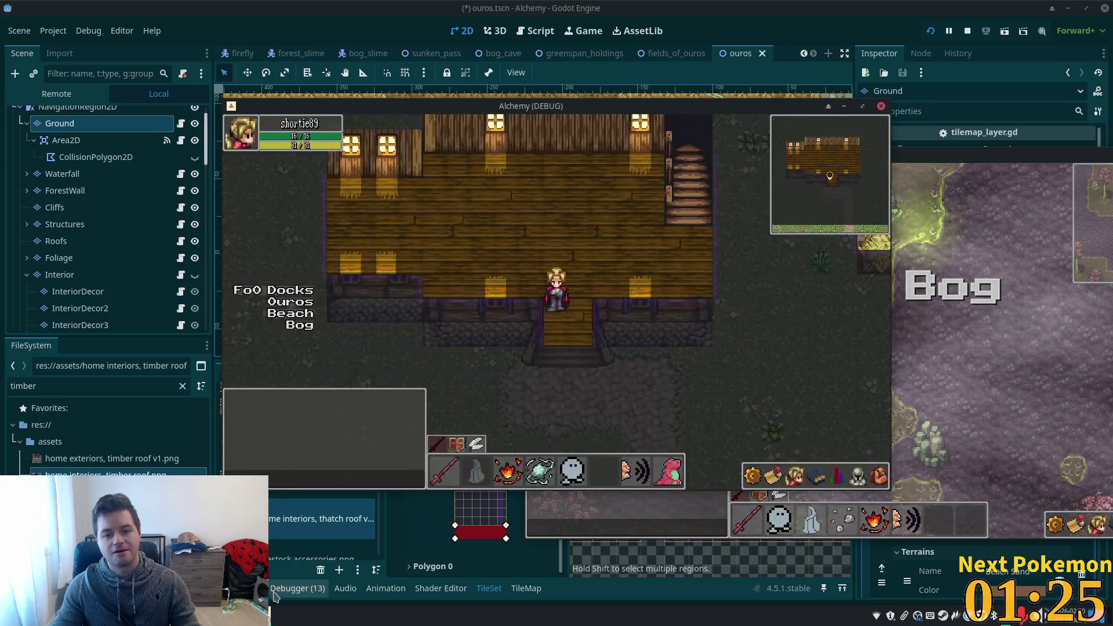
{"action": "left_click_drag", "start_coordinate": [522, 109], "coordinate": [377, 147]}
{"action": "key", "text": "Down"}
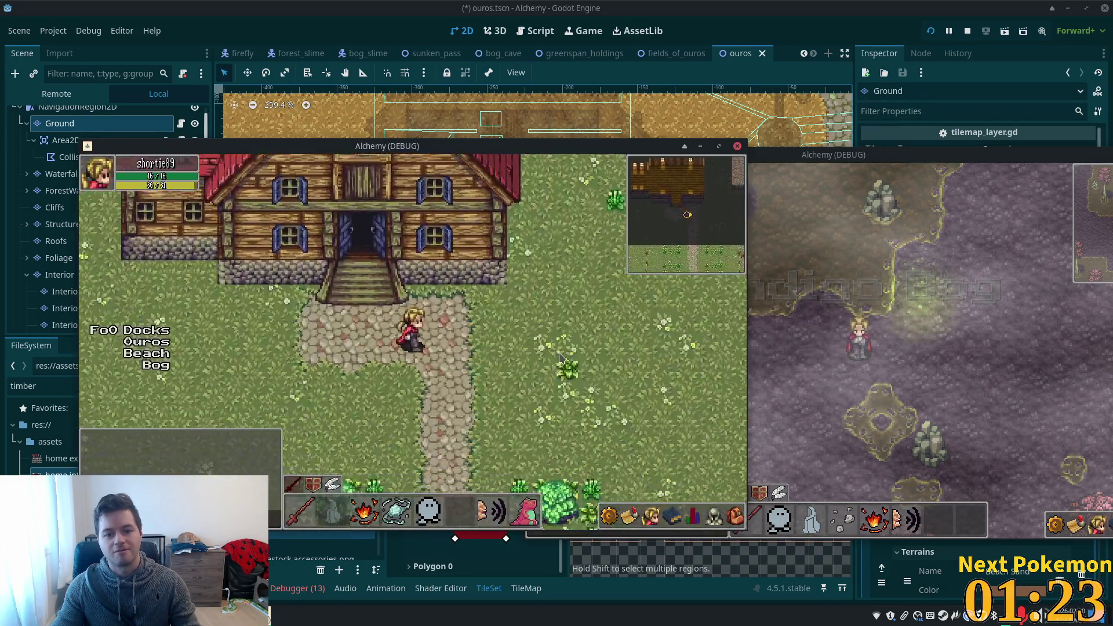
{"action": "key", "text": "Right"}
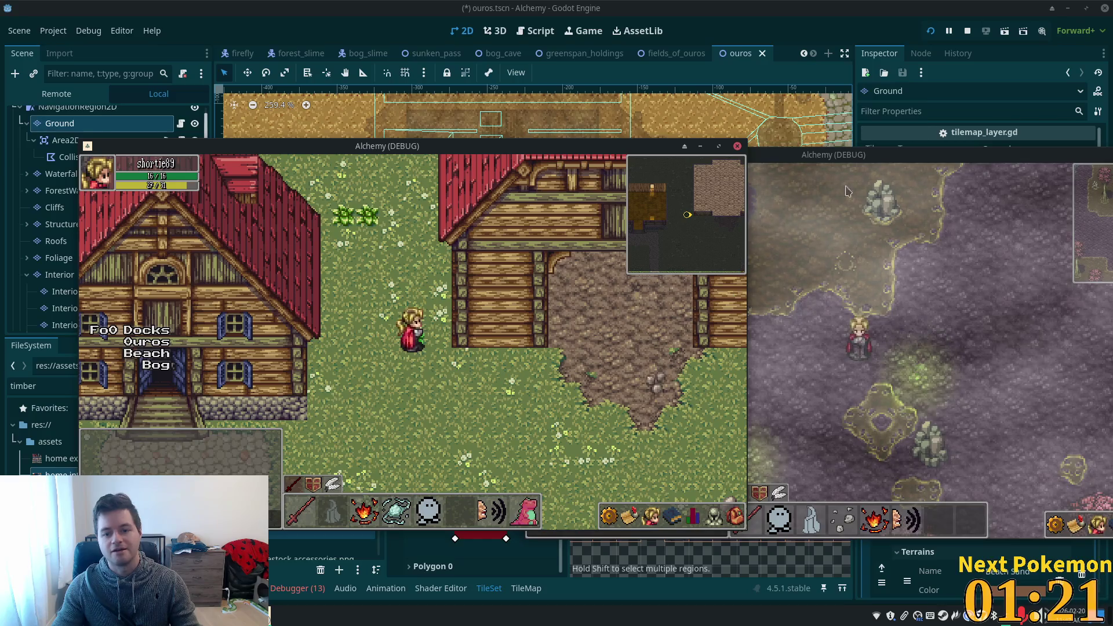
Arrange the Bog and village game windows side by side.
{"action": "mouse_move", "coordinate": [1092, 179]}
{"action": "left_mouse_down"}
{"action": "mouse_move", "coordinate": [874, 209]}
{"action": "mouse_move", "coordinate": [921, 204]}
{"action": "mouse_move", "coordinate": [895, 273]}
{"action": "mouse_move", "coordinate": [906, 235]}
{"action": "left_mouse_up"}
{"action": "mouse_move", "coordinate": [611, 131]}
{"action": "left_mouse_down"}
{"action": "mouse_move", "coordinate": [511, 64]}
{"action": "mouse_move", "coordinate": [525, 15]}
{"action": "mouse_move", "coordinate": [544, 24]}
{"action": "left_mouse_up"}
{"action": "left_click_drag", "start_coordinate": [941, 209], "coordinate": [839, 205]}
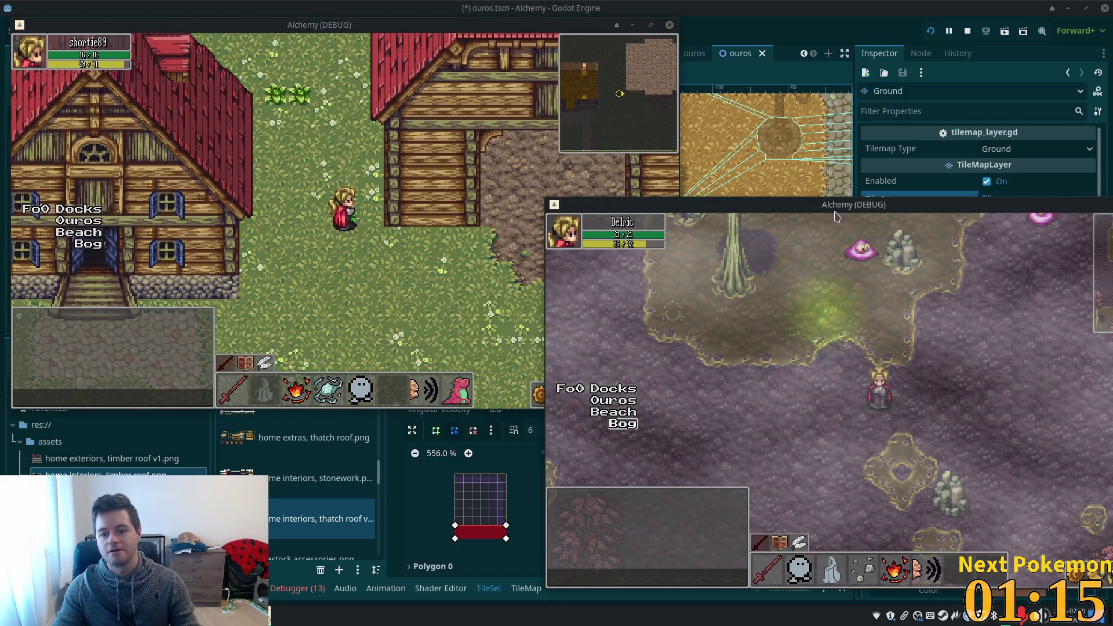
Walk the bog character up and left, then open the in-game menu with Escape.
{"action": "key", "text": "w"}
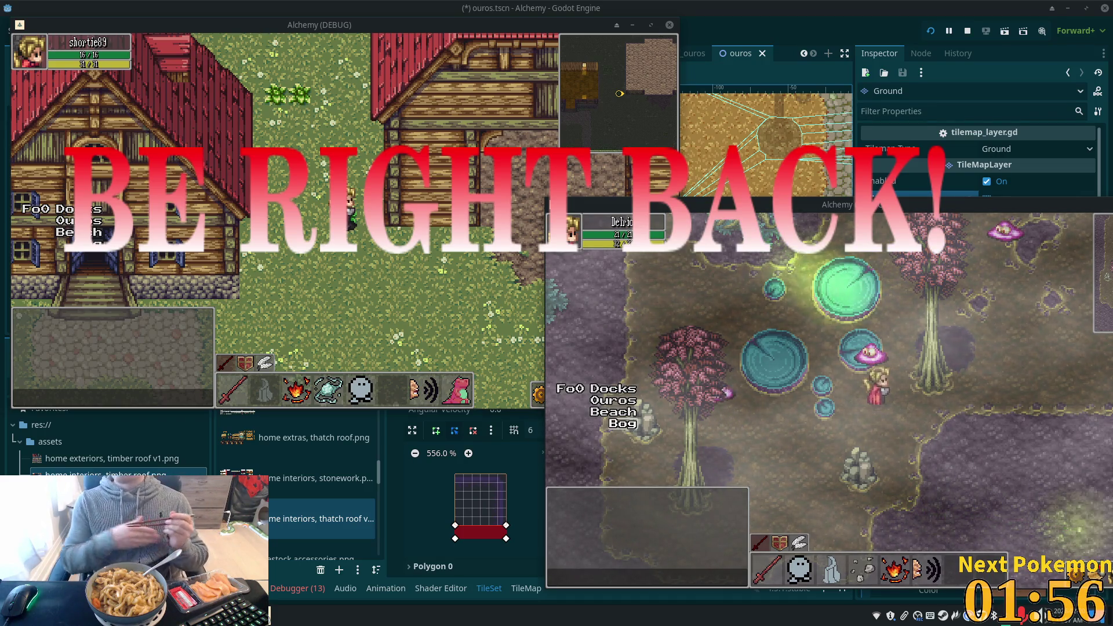
{"action": "key", "text": "Escape"}
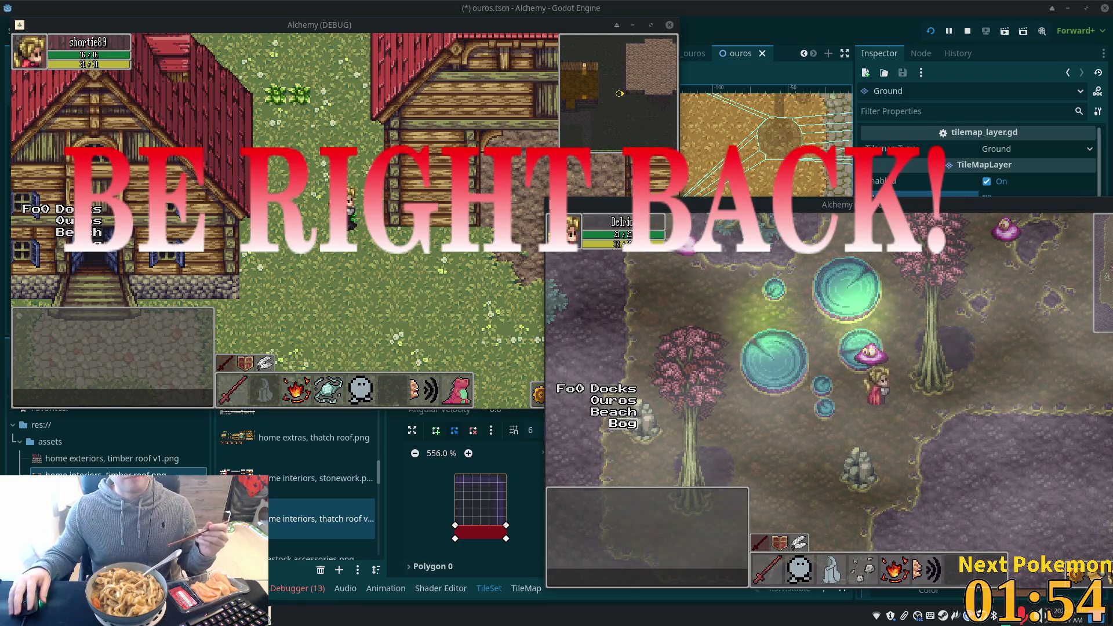